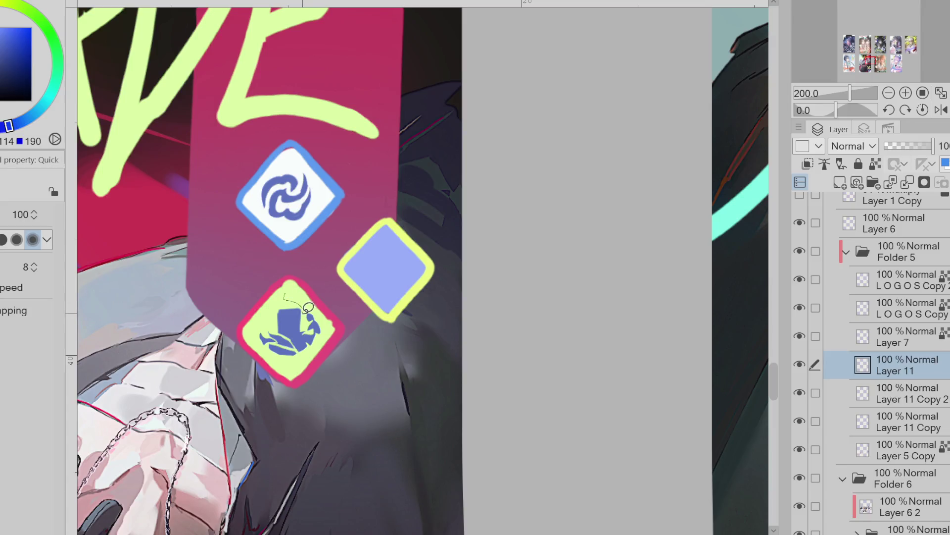
- Paint dark blue strokes on the lower emblem's left side, then carve yellow gaps into its lower right
mouse_move(285, 293)
mouse_down()
mouse_move(312, 306)
mouse_move(290, 285)
mouse_move(314, 300)
mouse_move(292, 304)
mouse_up()
mouse_move(271, 317)
mouse_down()
mouse_move(259, 327)
mouse_move(270, 339)
mouse_up()
key(e)
key(bracketright)
key(bracketright)
key(bracketright)
drag(295, 345, 303, 344)
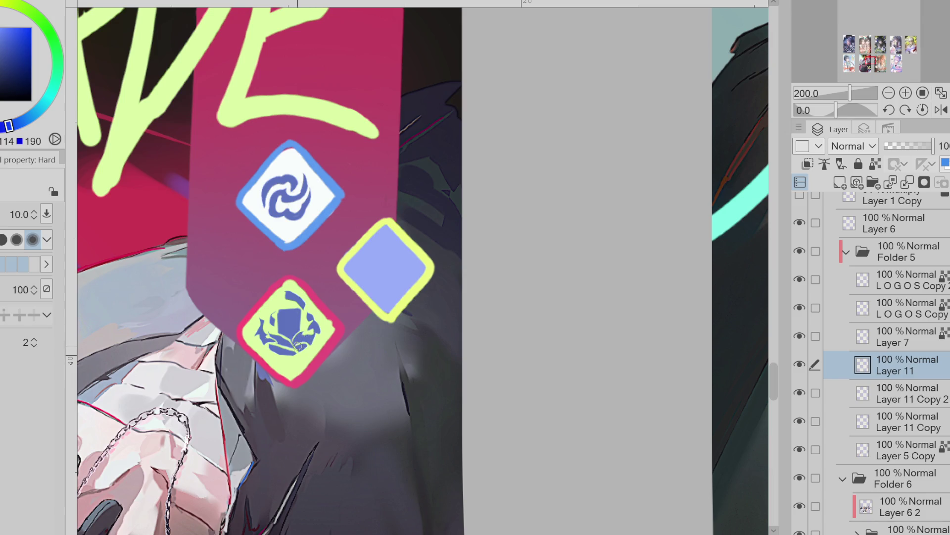
- Refine the lower emblem into a flower by alternating pen and eraser, then lasso-select it
key(p)
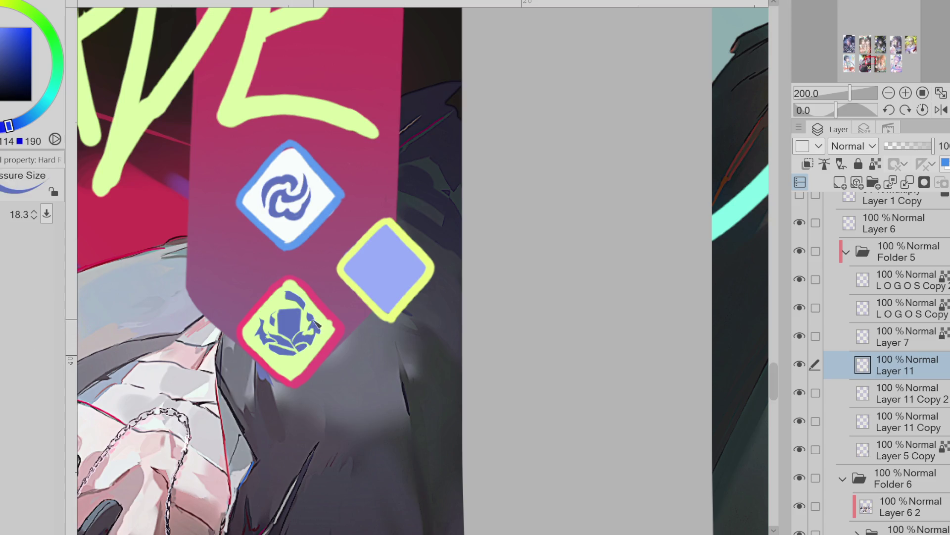
key(e)
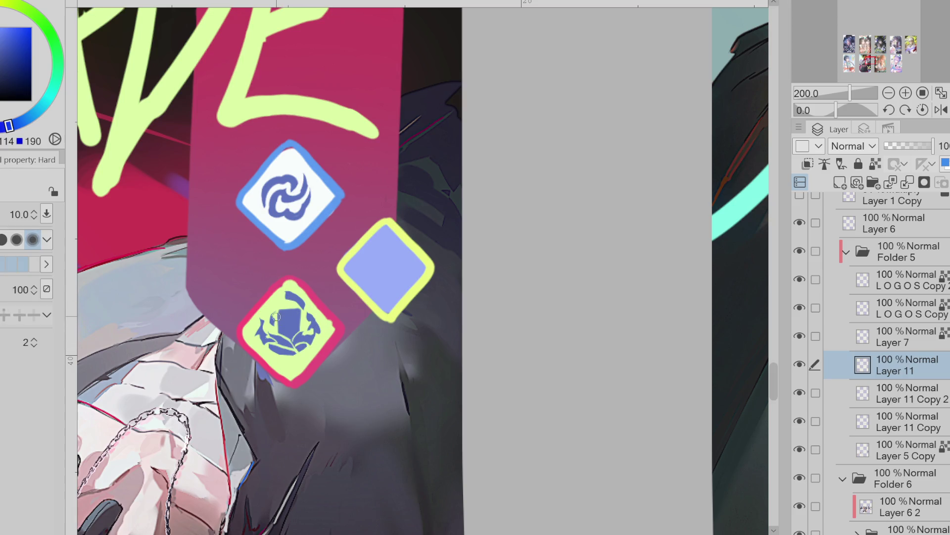
key(p)
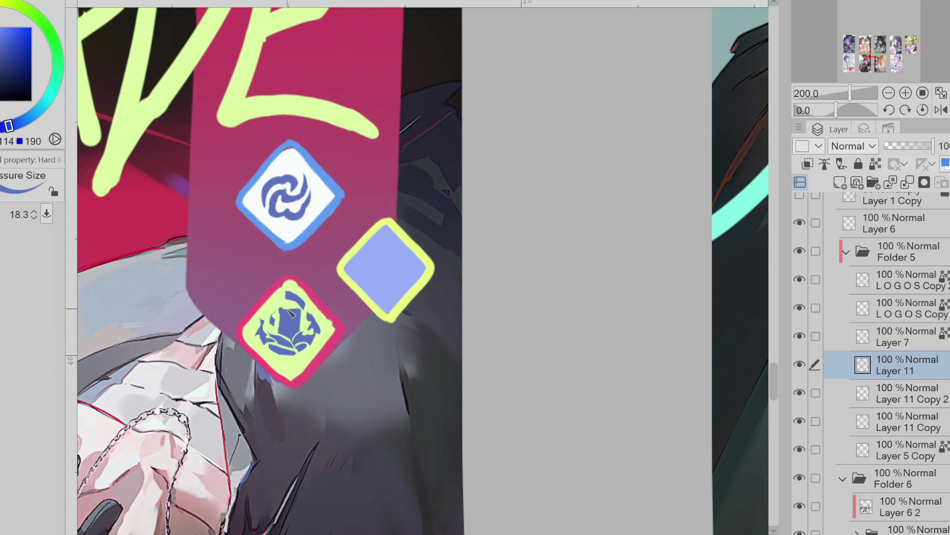
key(e)
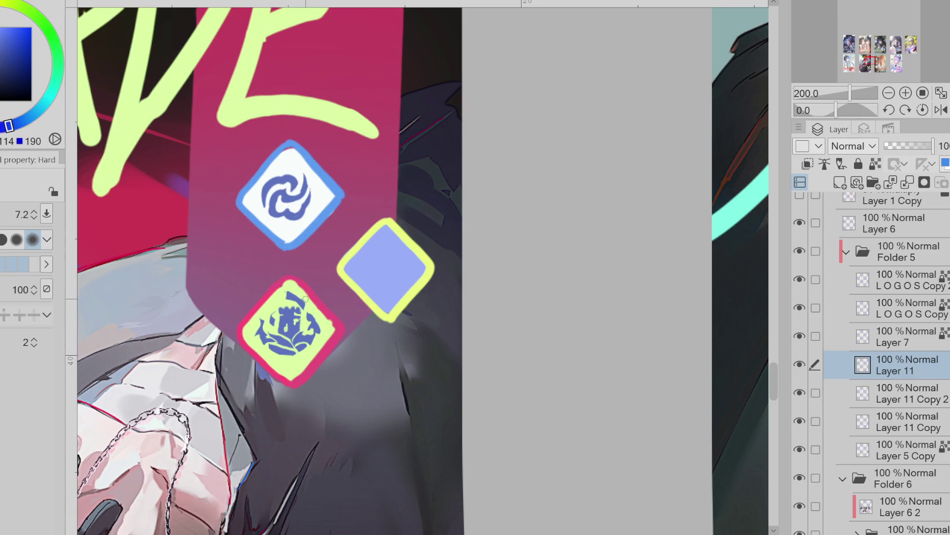
key(e)
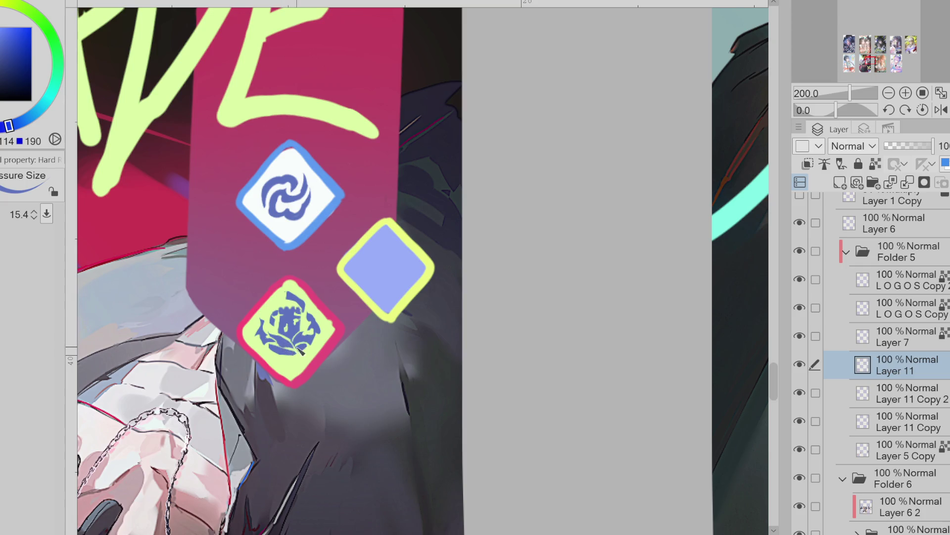
key(e)
key(p)
key(e)
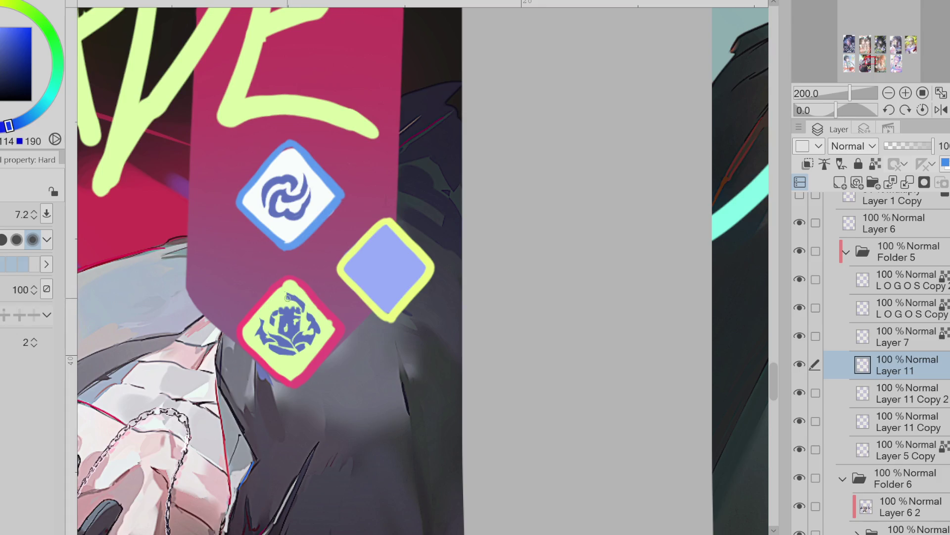
key(p)
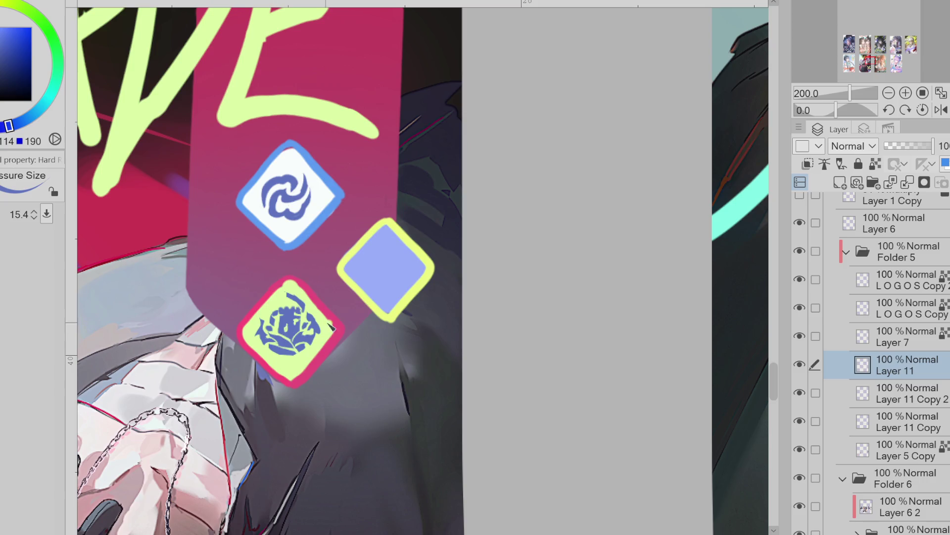
key(m)
mouse_move(331, 275)
mouse_down()
mouse_move(300, 352)
mouse_move(265, 354)
mouse_move(316, 277)
mouse_up()
- Free-transform the lower emblem, dragging its bottom edge down to stretch it taller, then deselect
key(ctrl+t)
click(25, 238)
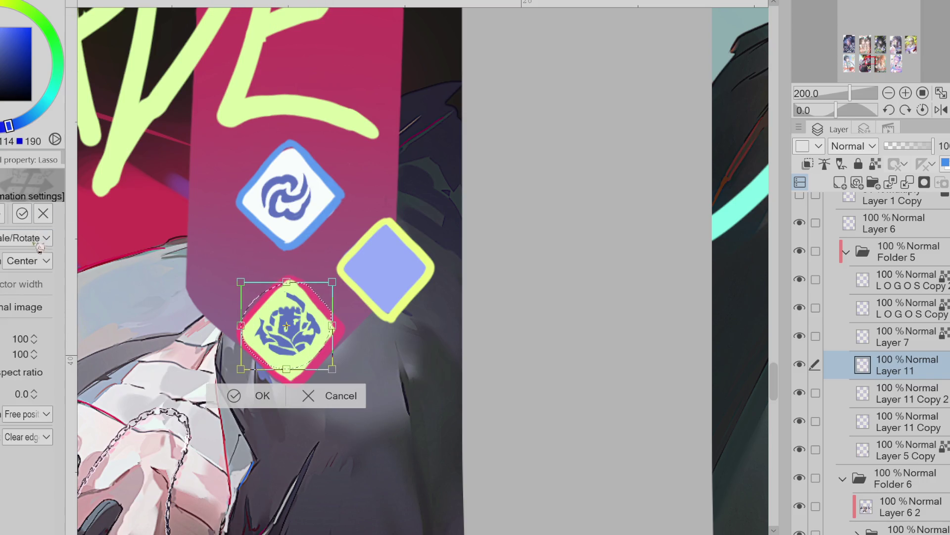
drag(287, 369, 288, 379)
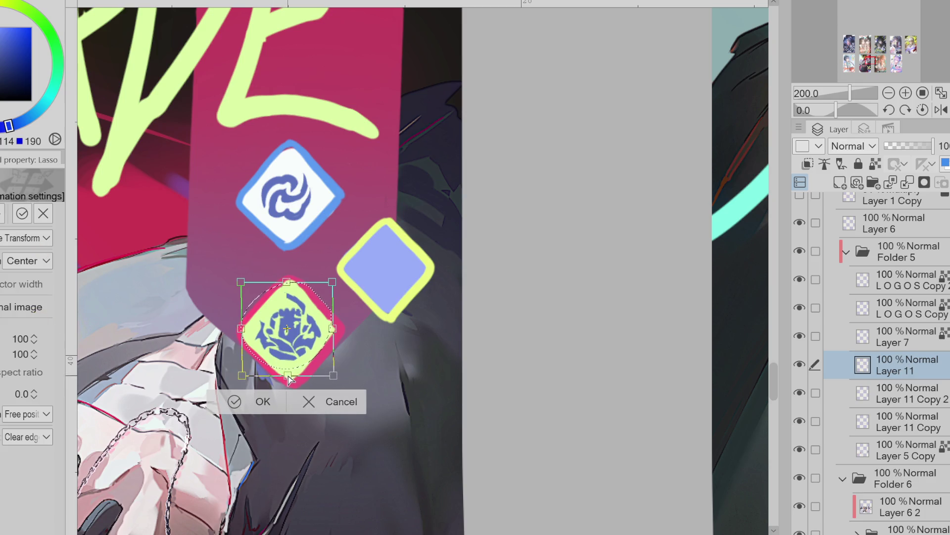
key(Return)
key(ctrl+d)
key(e)
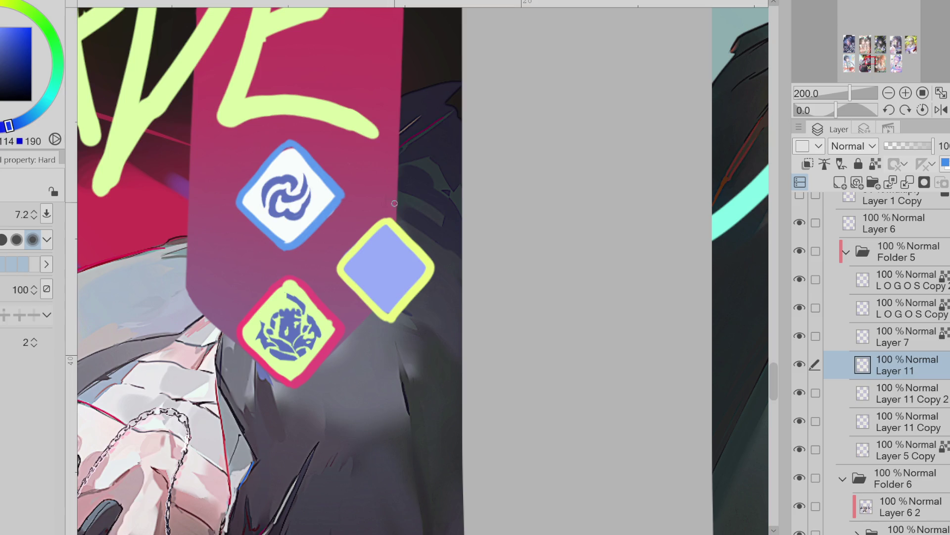
- Block in a dark blue shape in the lavender diamond with lasso fill and brush strokes
key(m)
mouse_move(373, 249)
mouse_down()
mouse_move(374, 277)
mouse_move(411, 275)
mouse_move(405, 256)
mouse_up()
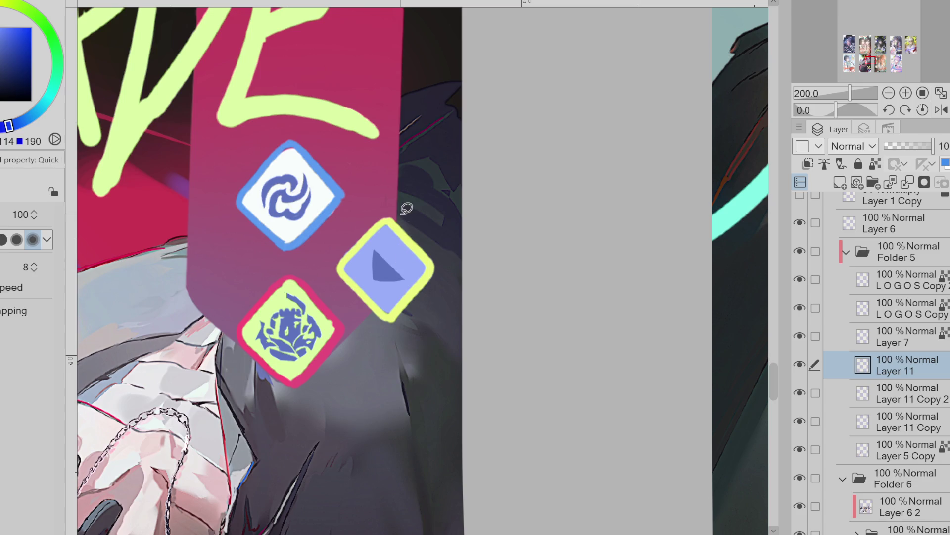
key(ctrl+z)
key(p)
mouse_move(371, 252)
mouse_down()
mouse_move(372, 280)
mouse_move(391, 239)
mouse_move(412, 271)
mouse_move(411, 285)
mouse_move(393, 236)
mouse_move(407, 263)
mouse_move(401, 286)
mouse_move(378, 293)
mouse_up()
key(m)
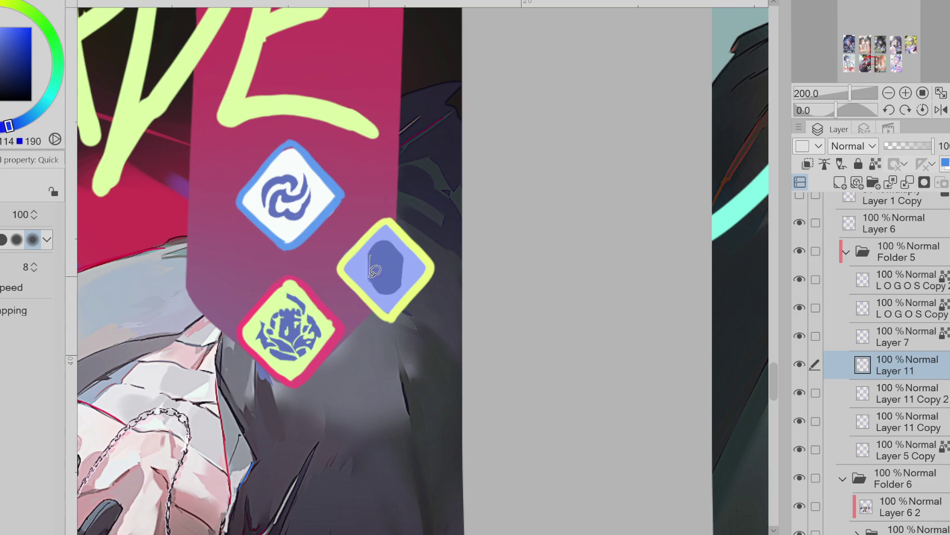
mouse_move(384, 245)
mouse_down()
mouse_move(405, 246)
mouse_move(405, 260)
mouse_up()
key(p)
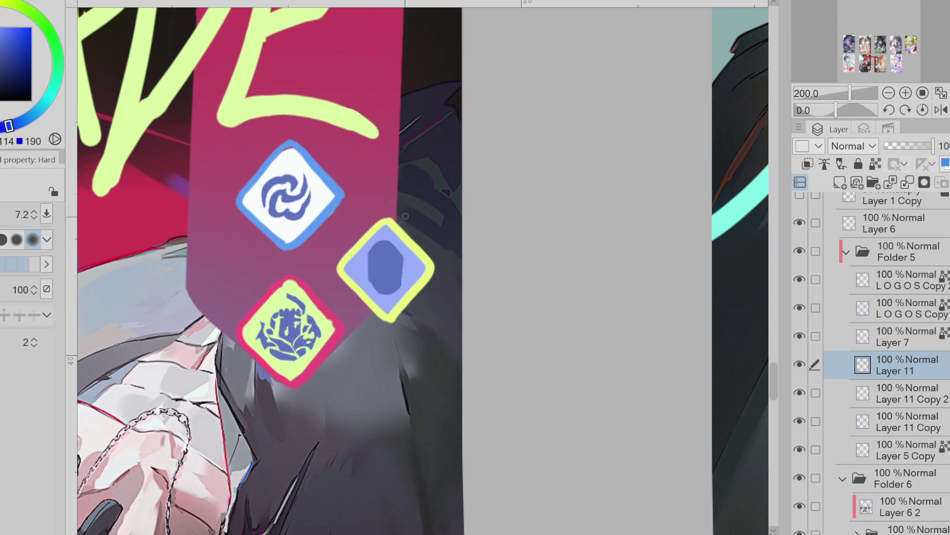
- Draw a light circle inside the dark shape and touch up the small diamond's right side
scroll(401, 237, up, 2)
key(bracketleft)
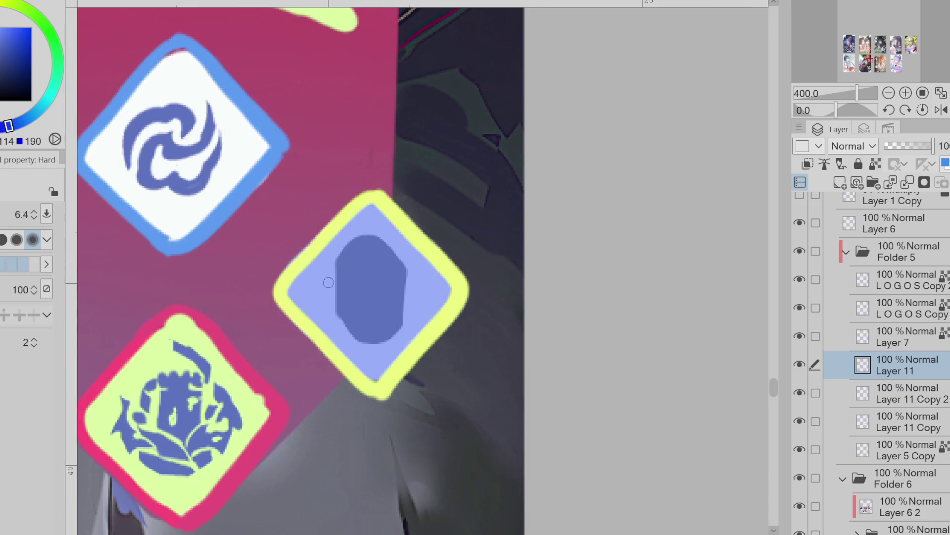
mouse_move(338, 290)
mouse_down()
mouse_move(337, 314)
mouse_move(356, 322)
mouse_move(357, 347)
mouse_up()
key(ctrl+z)
key(ctrl+z)
drag(357, 282, 385, 278)
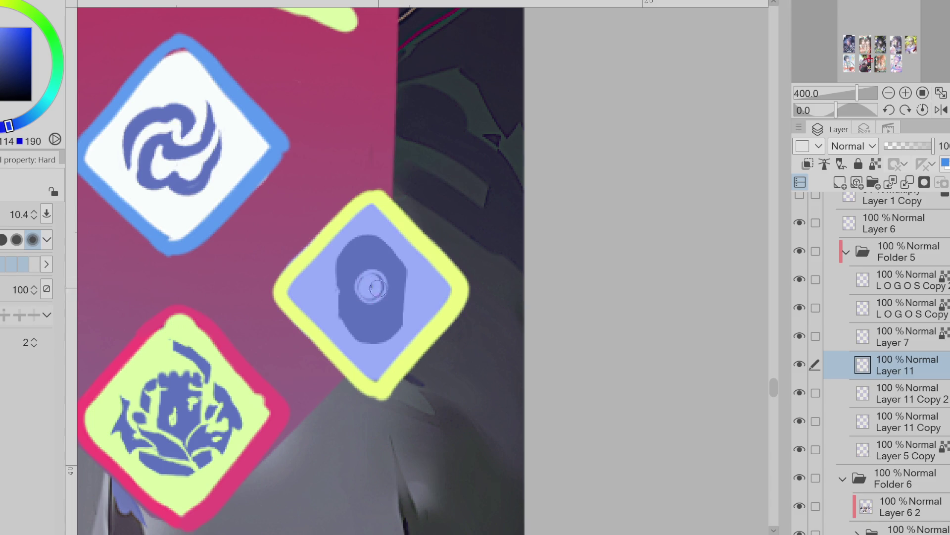
key(bracketleft)
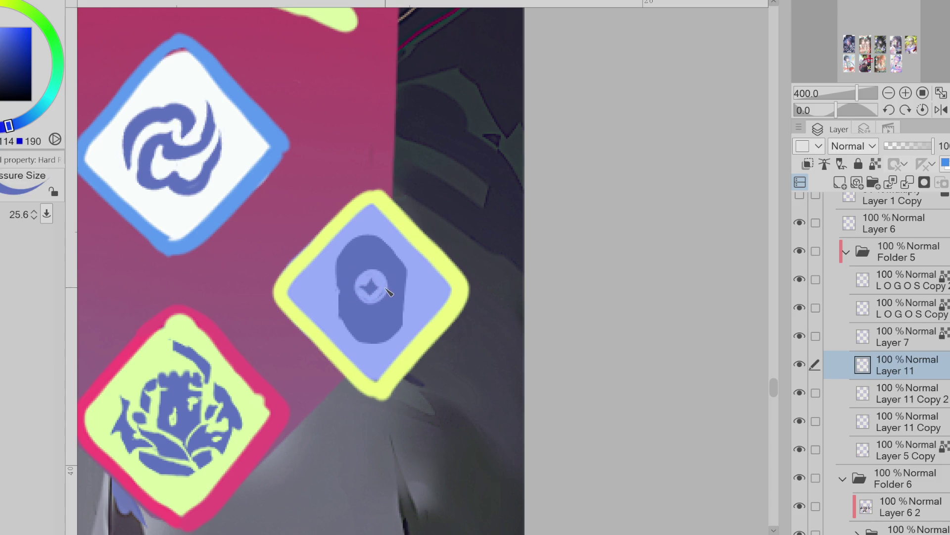
key(bracketright)
drag(380, 297, 375, 286)
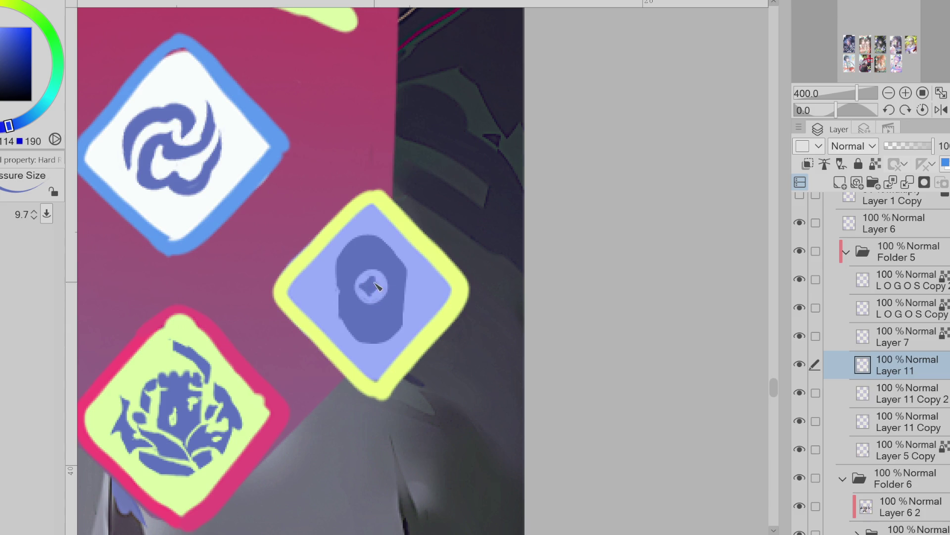
- Draw a thin light line along the blob's top-left edge, replacing an undone first attempt
key(bracketleft)
key(bracketleft)
key(bracketright)
key(bracketright)
key(bracketleft)
key(bracketleft)
mouse_move(347, 253)
mouse_down()
mouse_move(341, 245)
mouse_move(346, 272)
mouse_move(346, 243)
mouse_move(389, 267)
mouse_move(346, 253)
mouse_move(338, 276)
mouse_up()
key(bracketleft)
key(bracketleft)
key(ctrl+z)
key(ctrl+z)
key(bracketright)
key(bracketright)
key(e)
drag(358, 232, 349, 267)
- Carve light lines through the hand, reshape its left edge and fill the top notch
key(p)
key(e)
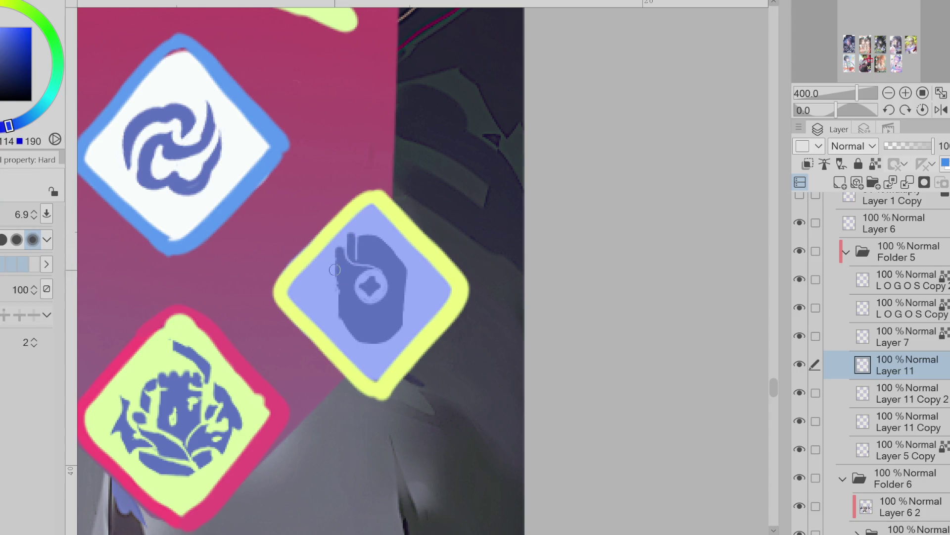
key(p)
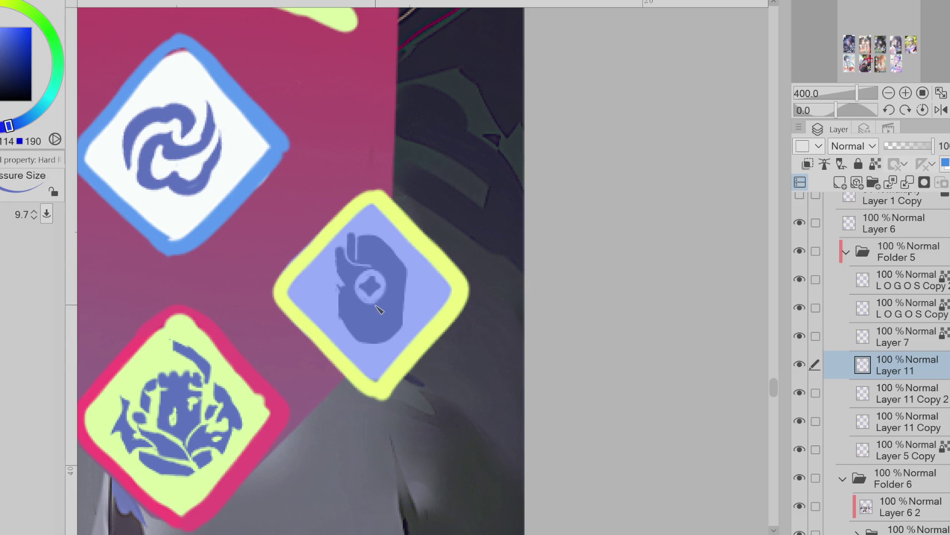
key(e)
mouse_move(382, 293)
mouse_down()
mouse_move(355, 307)
mouse_move(348, 325)
mouse_move(339, 320)
mouse_move(348, 324)
mouse_up()
mouse_move(340, 261)
mouse_down()
mouse_move(335, 285)
mouse_move(366, 331)
mouse_move(384, 329)
mouse_move(359, 317)
mouse_up()
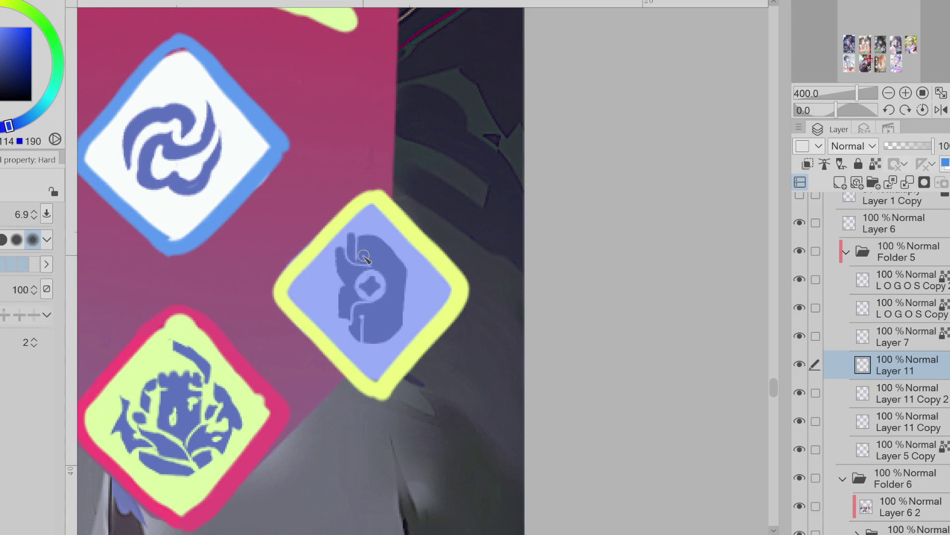
key(e)
key(b)
drag(370, 252, 396, 251)
mouse_move(405, 268)
mouse_down()
mouse_move(411, 277)
mouse_move(397, 286)
mouse_move(394, 278)
mouse_move(399, 289)
mouse_up()
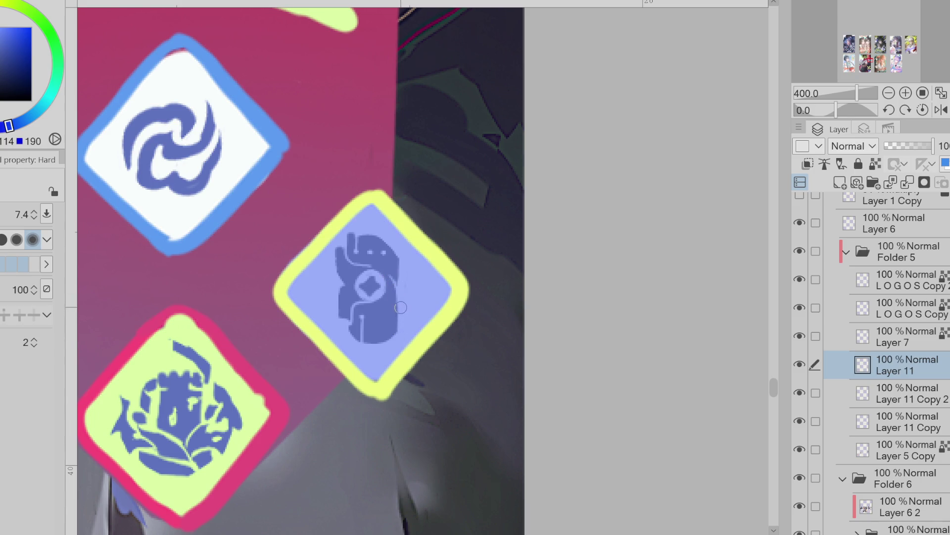
mouse_move(376, 330)
mouse_down()
mouse_move(377, 315)
mouse_move(382, 336)
mouse_up()
- Fill the top notch dark blue, refine the upper-right edge and paint finger divisions
key(bracketright)
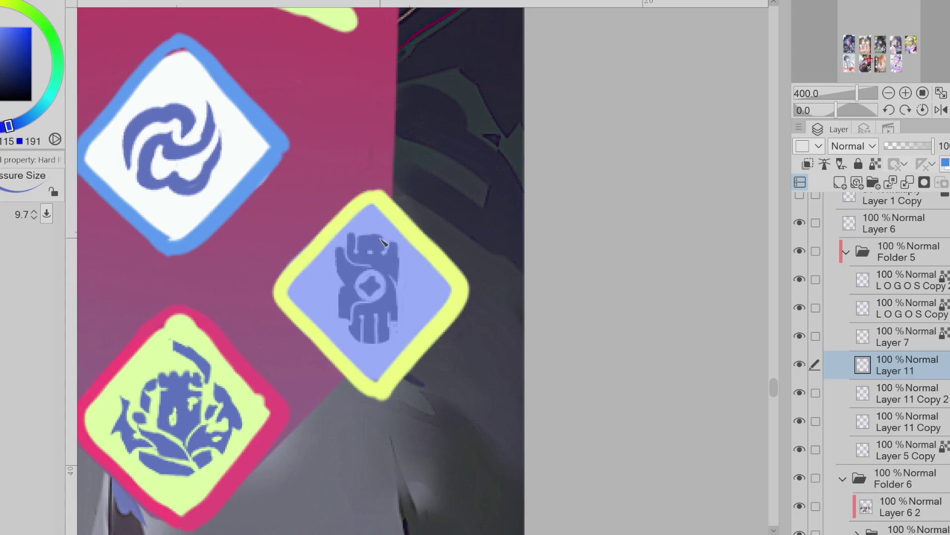
mouse_move(369, 239)
mouse_down()
mouse_move(358, 238)
mouse_move(360, 255)
mouse_move(366, 226)
mouse_up()
key(e)
drag(386, 228, 387, 231)
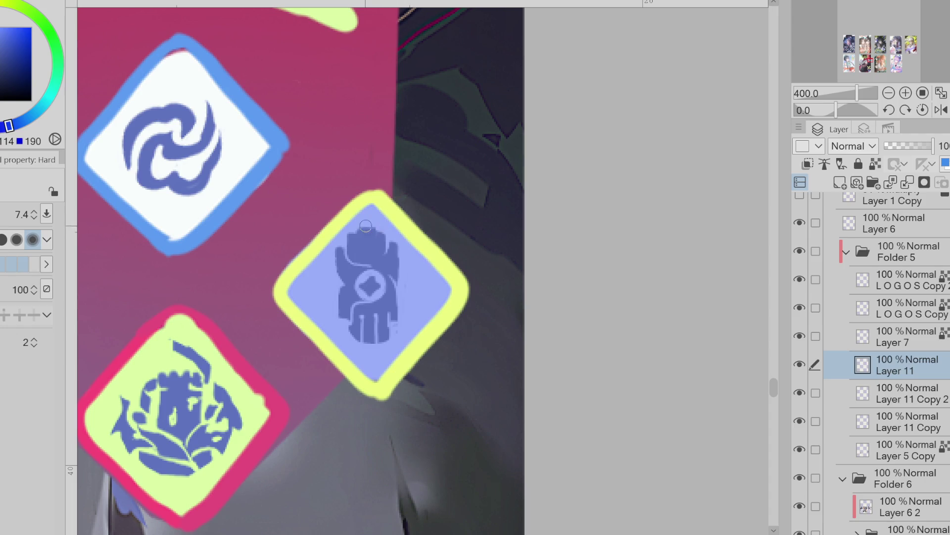
mouse_move(366, 226)
mouse_down()
mouse_move(364, 250)
mouse_move(376, 252)
mouse_up()
key(bracketleft)
mouse_move(372, 275)
mouse_down()
mouse_move(360, 292)
mouse_move(387, 296)
mouse_up()
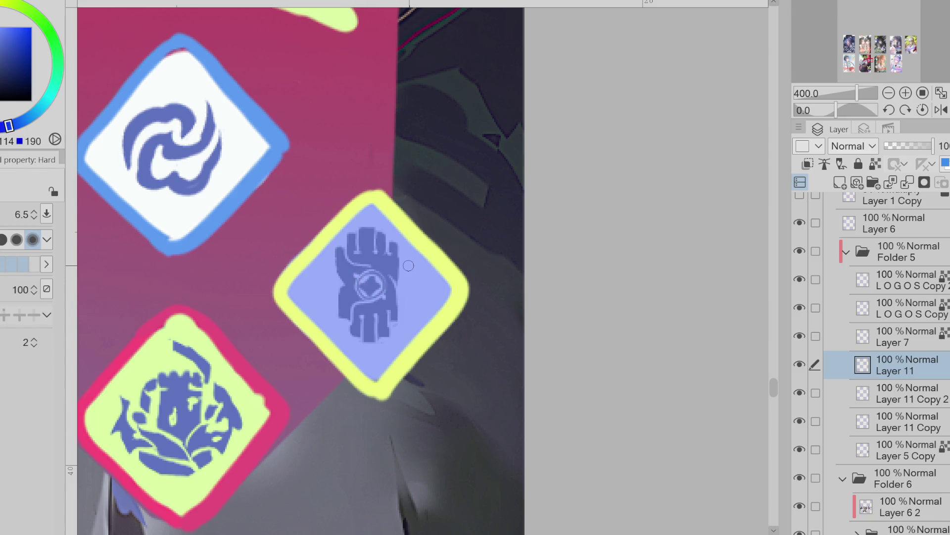
- Lasso-select the fist emblem and nudge it slightly down and right, then deselect
key(m)
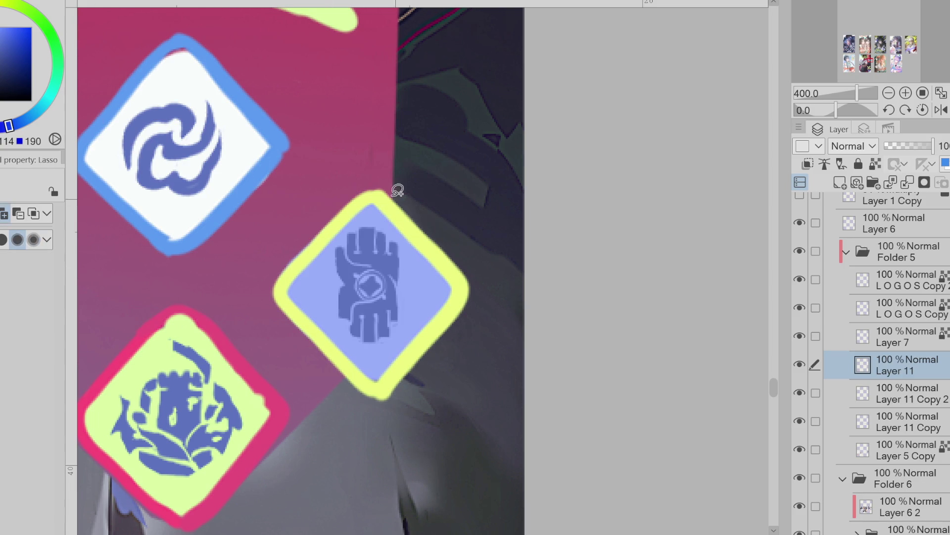
drag(398, 188, 401, 191)
key(ctrl+t)
drag(399, 327, 404, 338)
click(341, 400)
click(249, 387)
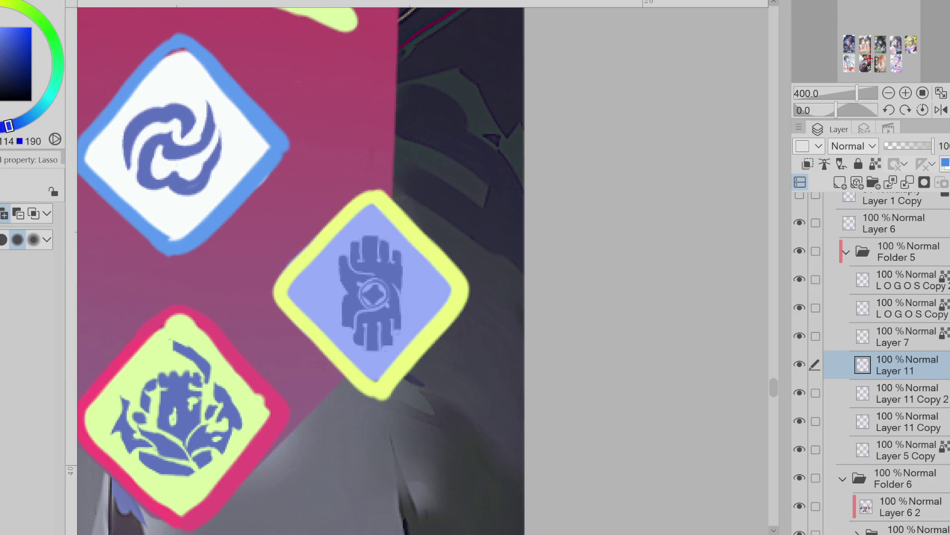
scroll(277, 267, down, 5)
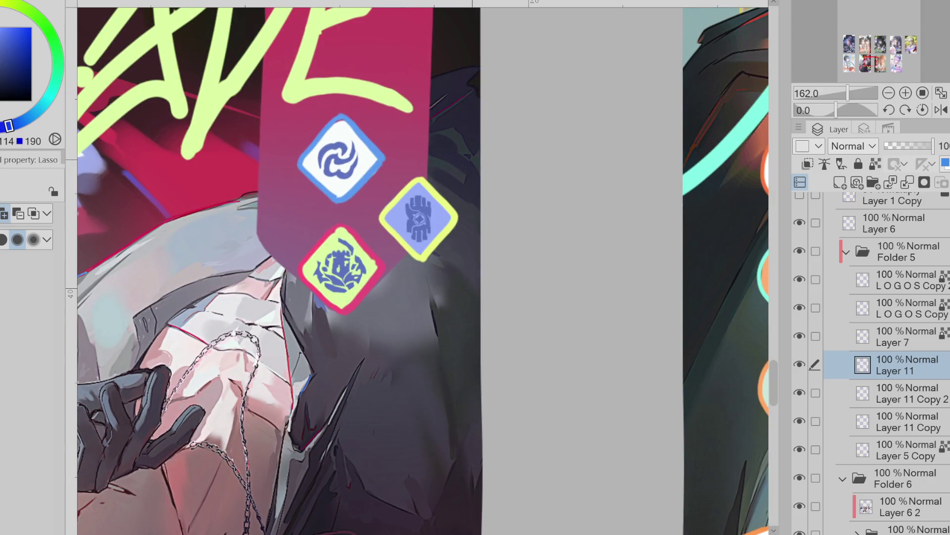
- Sample light and dark purple colours from the head and undo a stray mouth stroke
scroll(585, 302, down, 2)
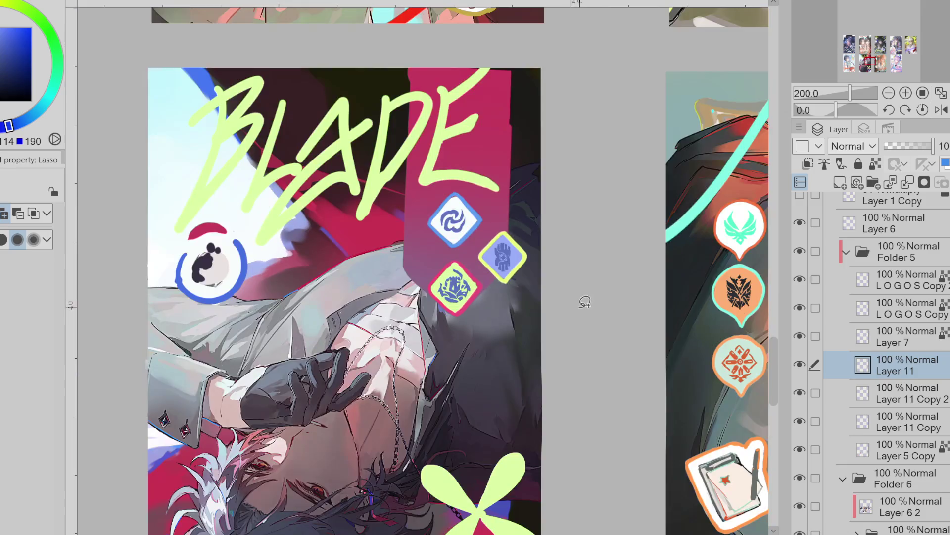
scroll(584, 302, down, 2)
scroll(371, 287, up, 5)
alt+click(376, 292)
key(p)
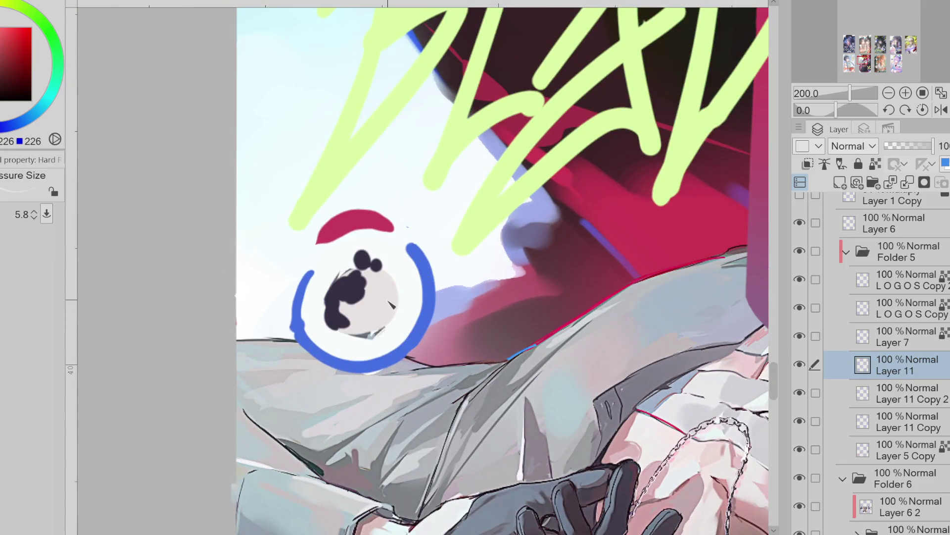
drag(398, 317, 346, 317)
alt+click(369, 308)
key(ctrl+z)
key(ctrl+z)
- Try blending colour into the hair and face, undoing both smudges
alt+click(339, 319)
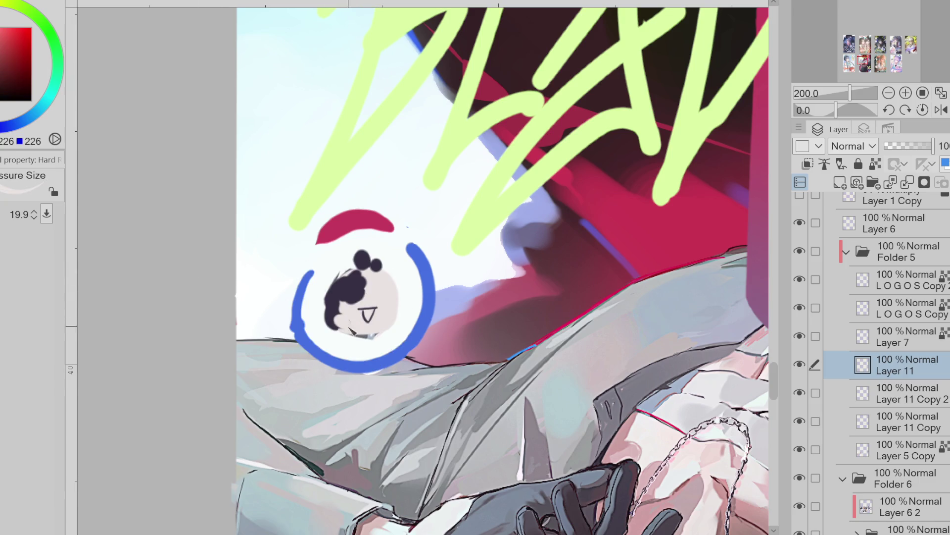
click(20, 122)
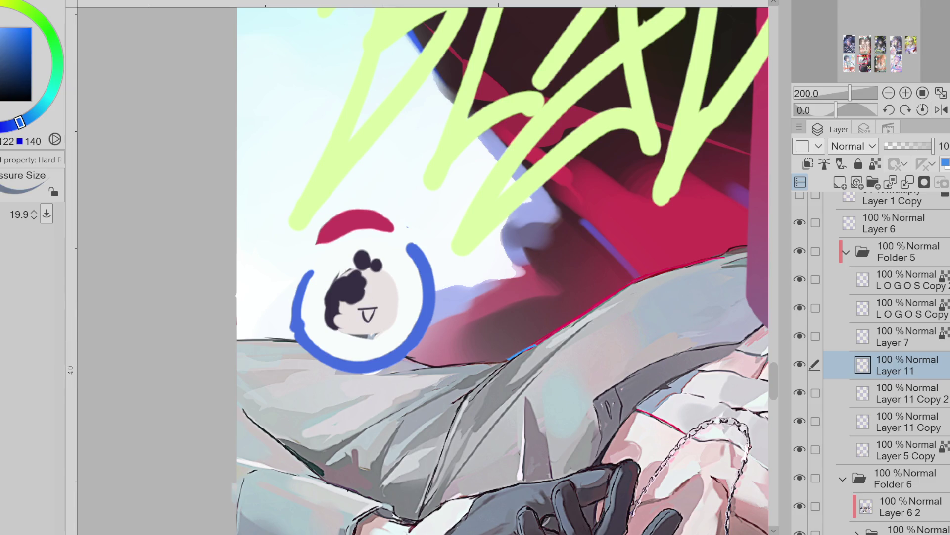
key(j)
mouse_move(379, 268)
mouse_down()
mouse_move(391, 282)
mouse_move(386, 272)
mouse_move(370, 276)
mouse_up()
key(ctrl+z)
key(ctrl+z)
key(ctrl+z)
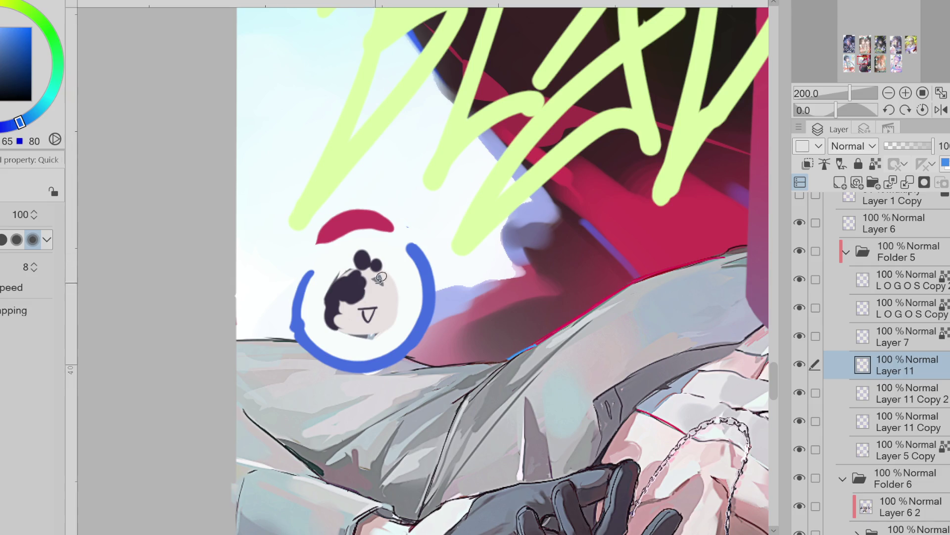
drag(376, 271, 372, 280)
key(ctrl+z)
key(ctrl+z)
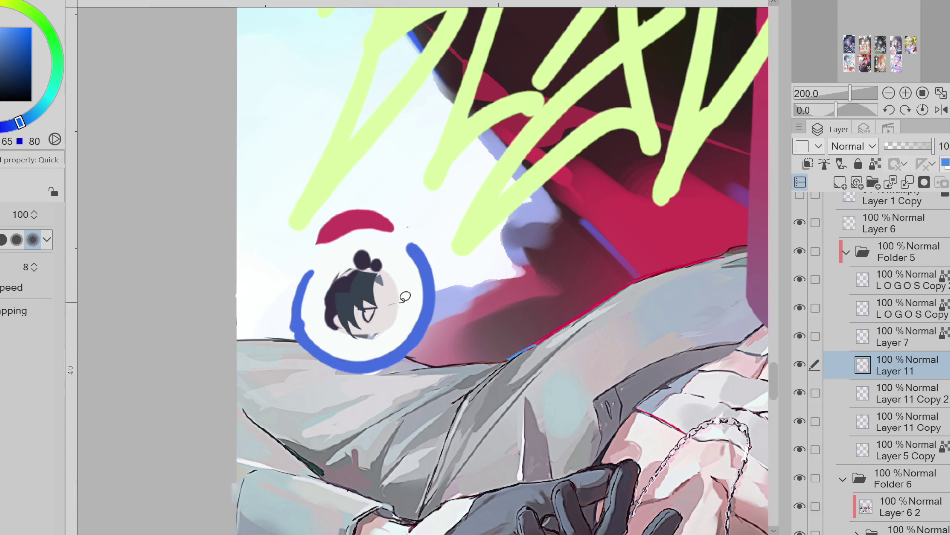
- Outline the hair's left side, paint over the glasses and fill the gap between hair and bun
mouse_move(348, 269)
mouse_down()
mouse_move(310, 297)
mouse_move(328, 325)
mouse_move(337, 322)
mouse_move(333, 339)
mouse_move(369, 317)
mouse_up()
alt+click(367, 304)
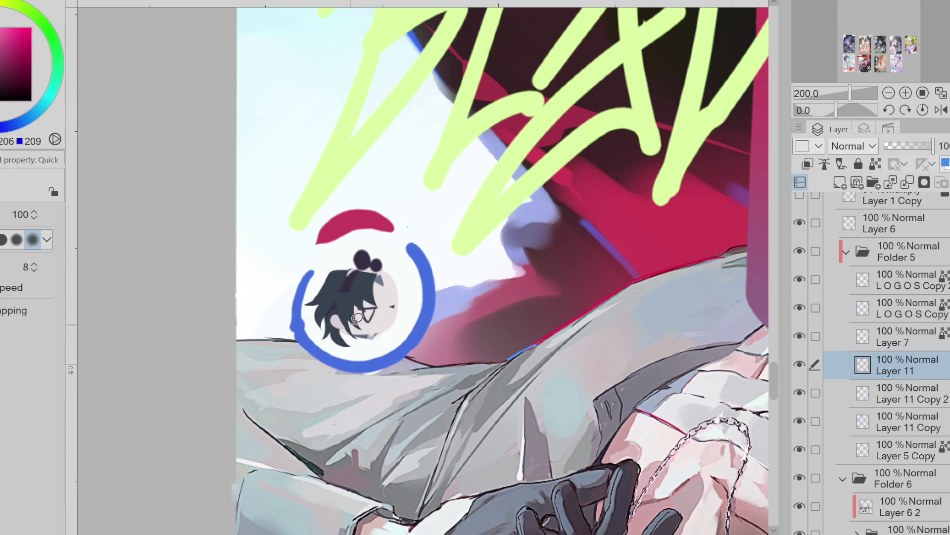
alt+click(366, 264)
mouse_move(328, 271)
mouse_down()
mouse_move(365, 255)
mouse_move(332, 283)
mouse_up()
mouse_move(369, 248)
mouse_down()
mouse_move(381, 262)
mouse_move(372, 250)
mouse_move(339, 273)
mouse_move(396, 270)
mouse_move(413, 290)
mouse_move(384, 268)
mouse_move(404, 297)
mouse_move(395, 287)
mouse_up()
- Sample the ring's blue and add dark hair strands on the head's right side
alt+click(386, 271)
alt+click(387, 271)
alt+click(388, 272)
alt+click(397, 269)
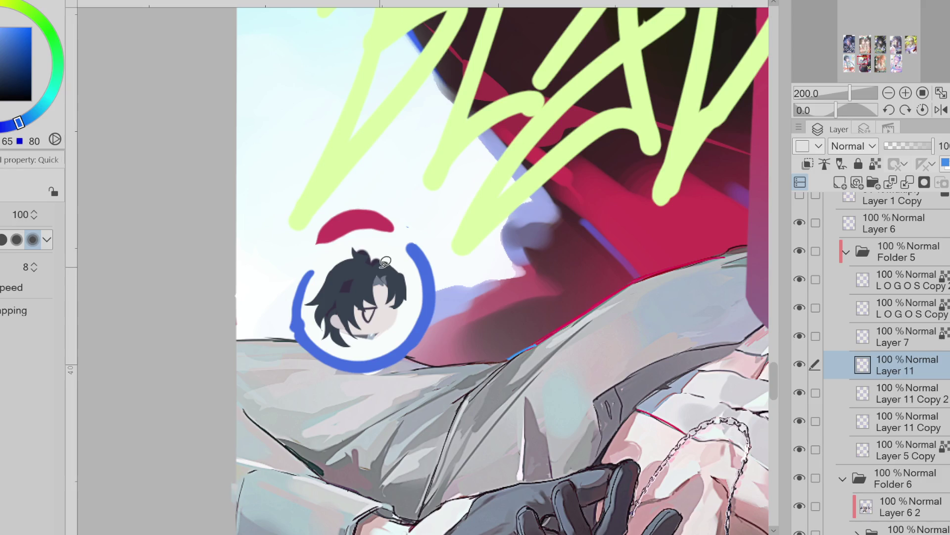
key(p)
alt+click(364, 254)
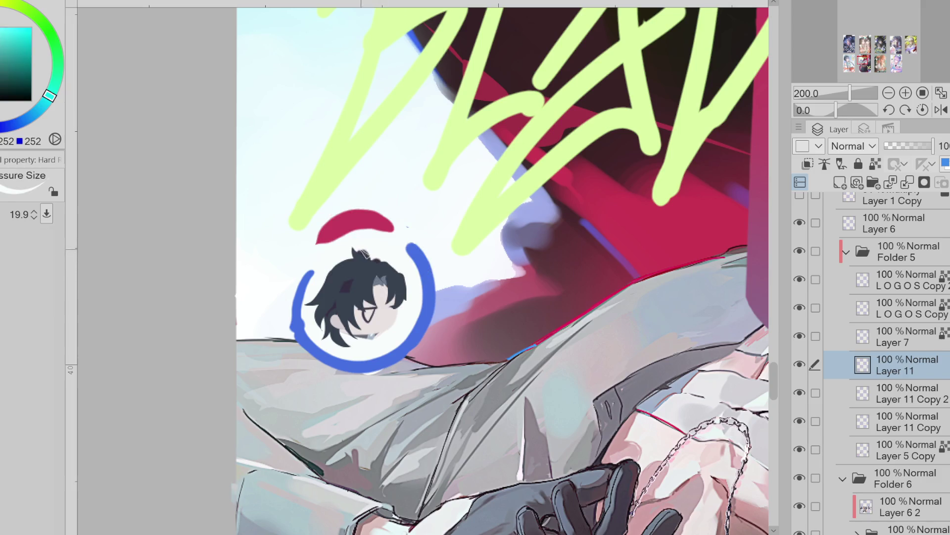
alt+click(378, 268)
key(m)
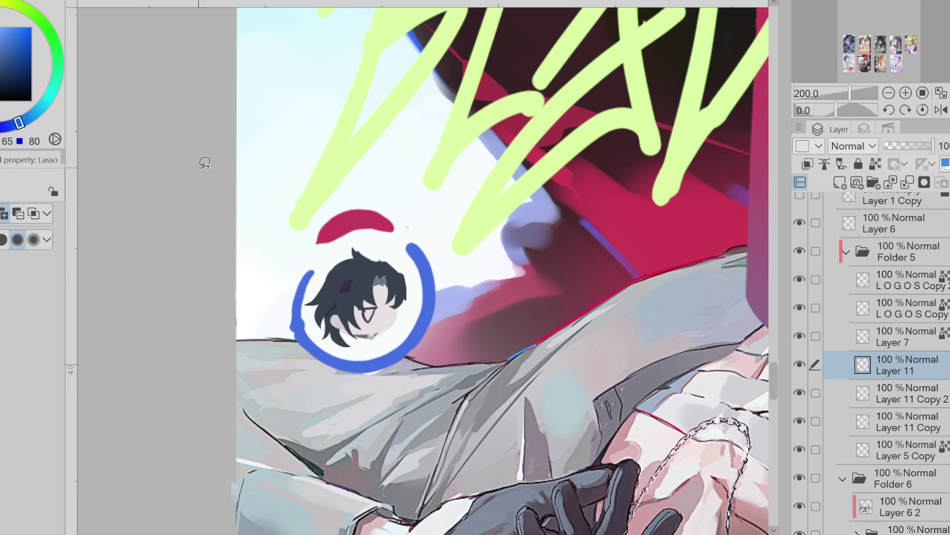
key(b)
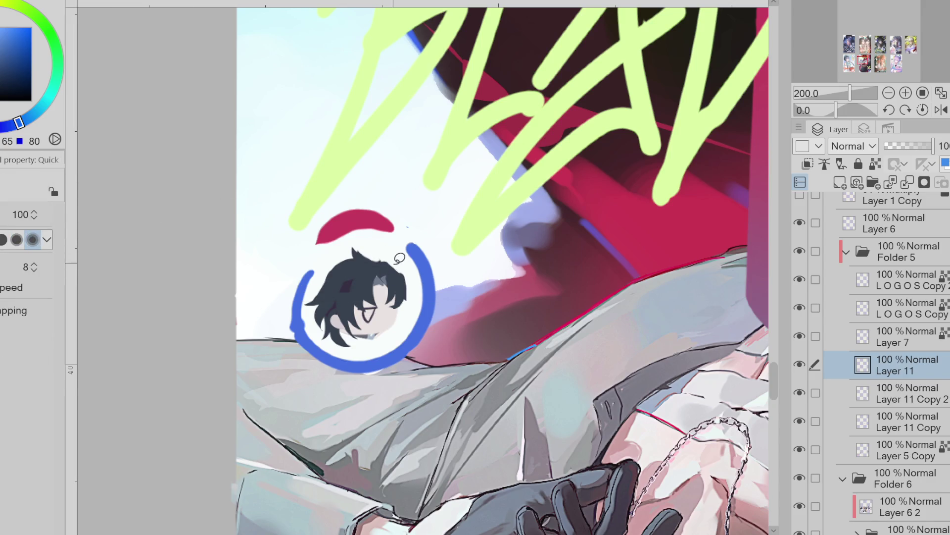
mouse_move(361, 257)
mouse_down()
mouse_move(410, 263)
mouse_move(420, 280)
mouse_move(403, 302)
mouse_move(413, 300)
mouse_up()
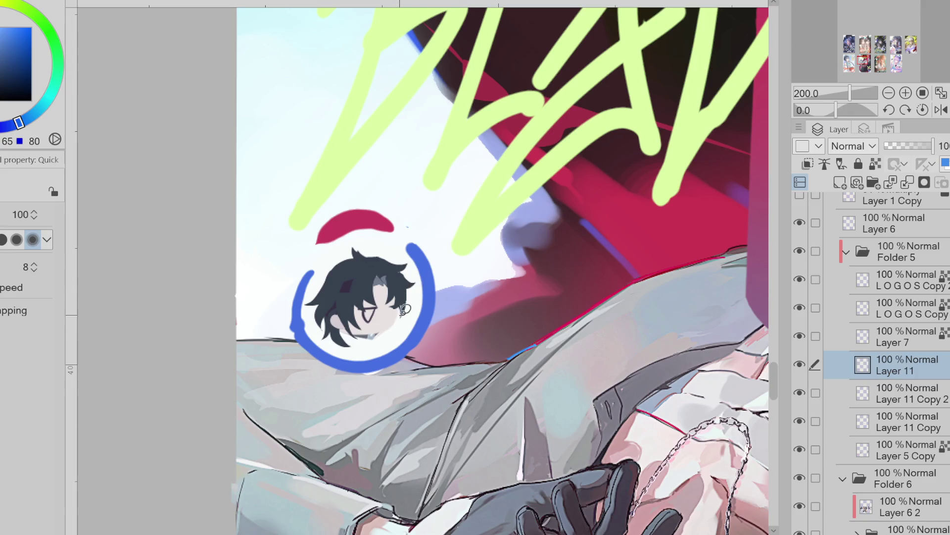
key(ctrl+z)
mouse_move(408, 287)
mouse_down()
mouse_move(416, 308)
mouse_move(404, 315)
mouse_up()
- Try painting the chibi's left eye red with adjusted shades, then undo it
alt+click(370, 222)
scroll(378, 305, up, 2)
mouse_move(377, 305)
mouse_down()
mouse_move(359, 321)
mouse_move(376, 302)
mouse_move(366, 322)
mouse_move(413, 322)
mouse_move(362, 327)
mouse_move(354, 312)
mouse_move(385, 317)
mouse_move(369, 310)
mouse_up()
click(5, 46)
click(6, 38)
key(ctrl+z)
key(ctrl+z)
click(0, 64)
key(ctrl+z)
key(ctrl+z)
- Cover the reddish and grey patches in the hair with the dark hair colour
key(e)
key(b)
alt+click(331, 249)
drag(331, 249, 302, 291)
key(bracketleft)
key(bracketleft)
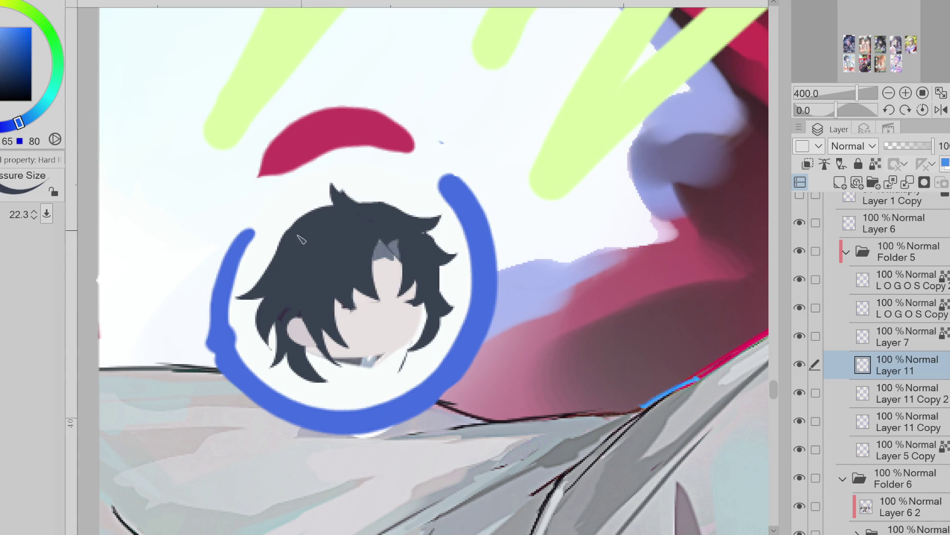
drag(375, 240, 402, 237)
scroll(411, 208, down, 2)
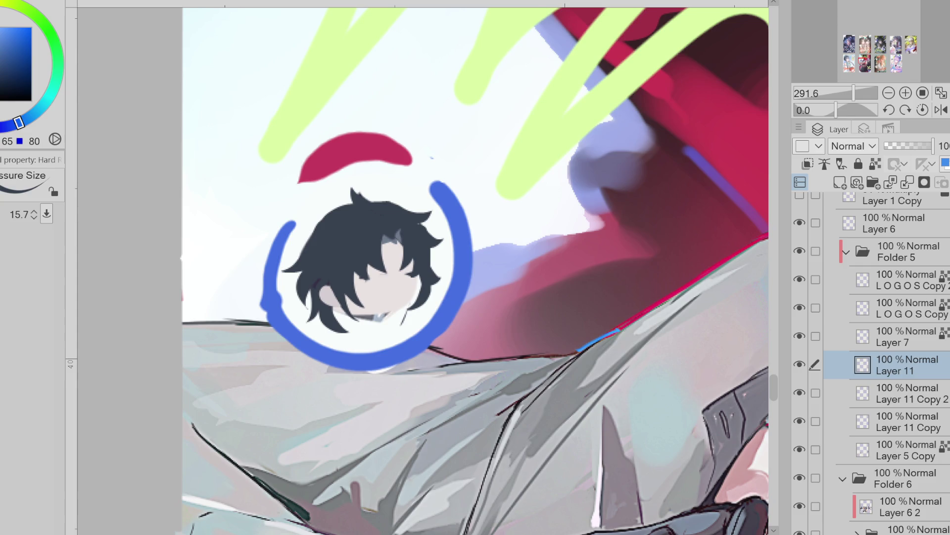
- Lighten the left part of the blue ring with light cyan and check Layer 5 Copy's content
key(e)
mouse_move(303, 227)
mouse_down()
mouse_move(280, 257)
mouse_move(282, 275)
mouse_up()
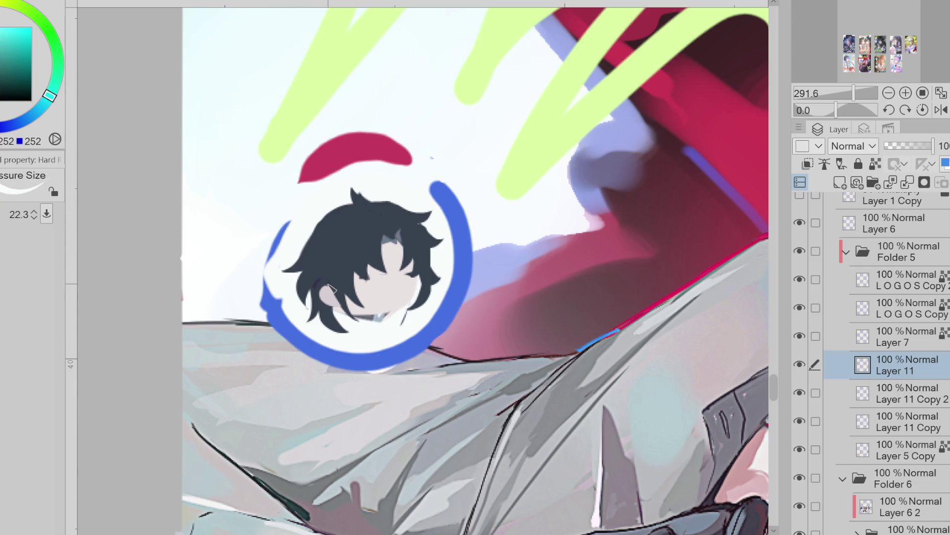
click(807, 480)
click(807, 479)
click(816, 449)
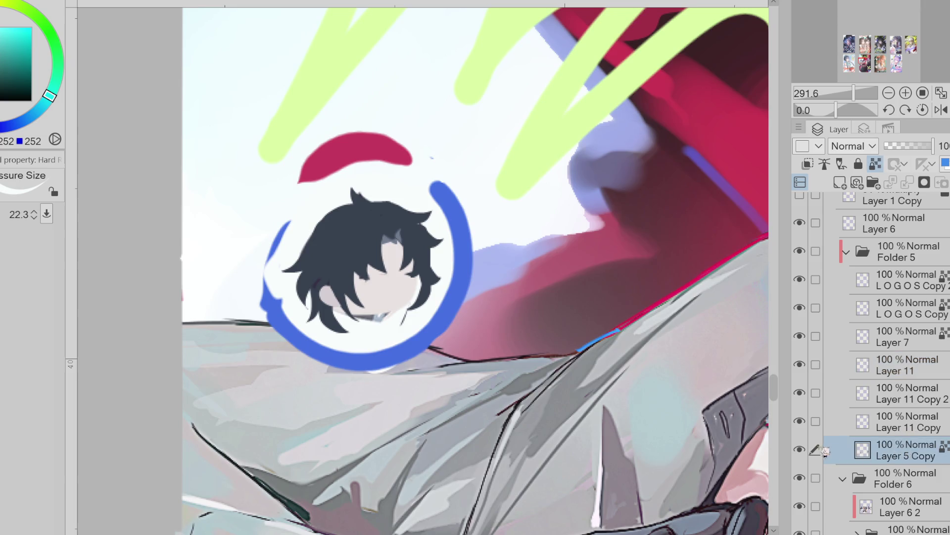
- Erase the red arc above the head on Layer 5 Copy and paint a thick mauve disc behind it
click(807, 451)
click(807, 451)
click(807, 451)
click(807, 452)
click(812, 452)
click(812, 451)
key(e)
drag(467, 201, 275, 196)
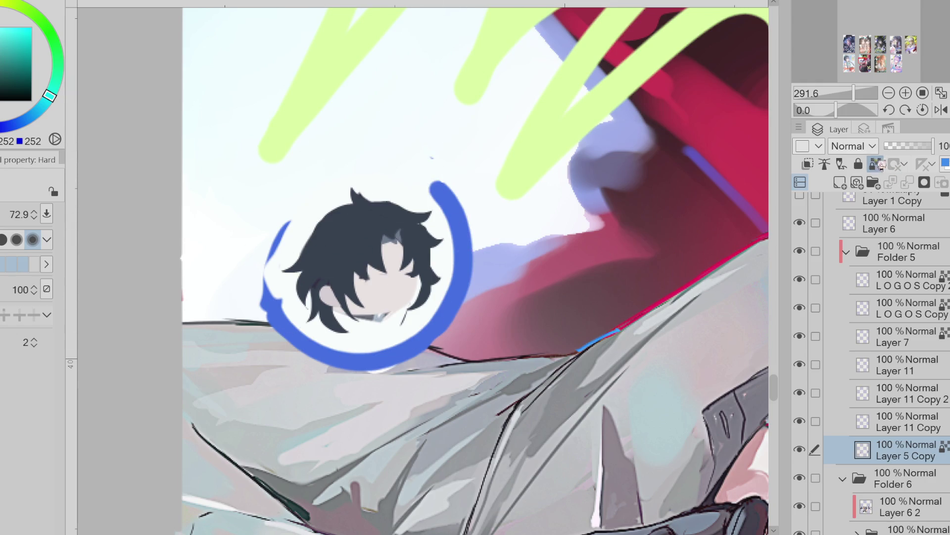
key(b)
alt+click(478, 302)
mouse_move(495, 207)
mouse_down()
mouse_move(336, 391)
mouse_move(298, 219)
mouse_move(222, 208)
mouse_move(276, 306)
mouse_up()
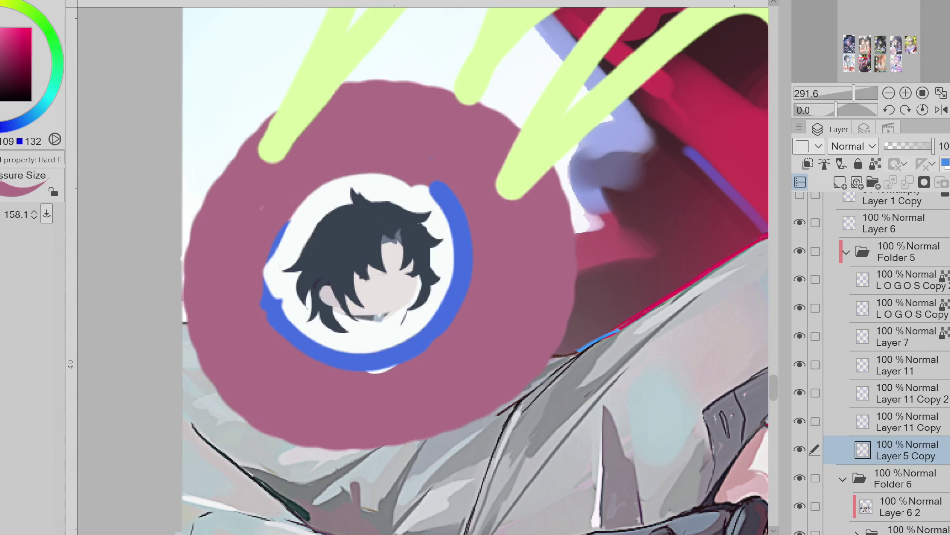
- On Layer 11 Copy 2, set a near-white colour and a smaller brush, undoing a first white stroke
click(884, 364)
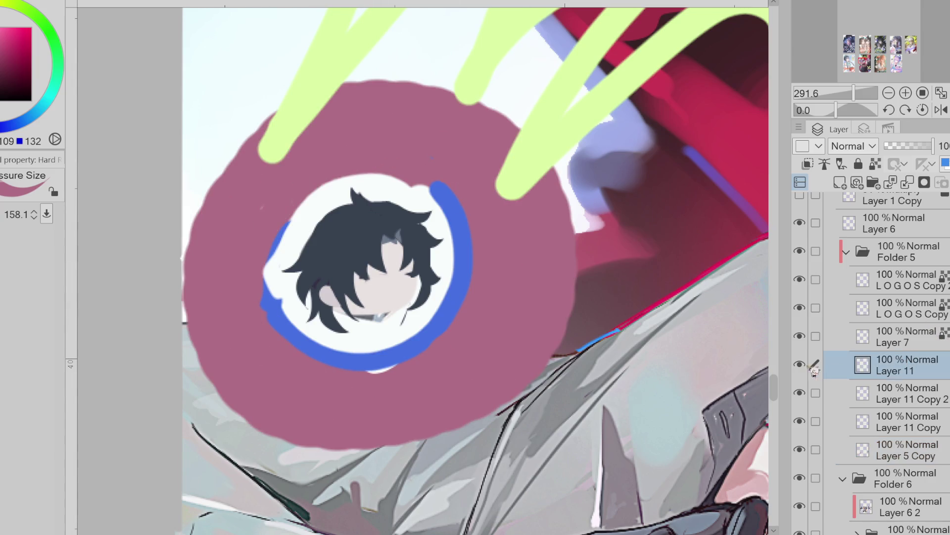
click(857, 385)
alt+click(346, 323)
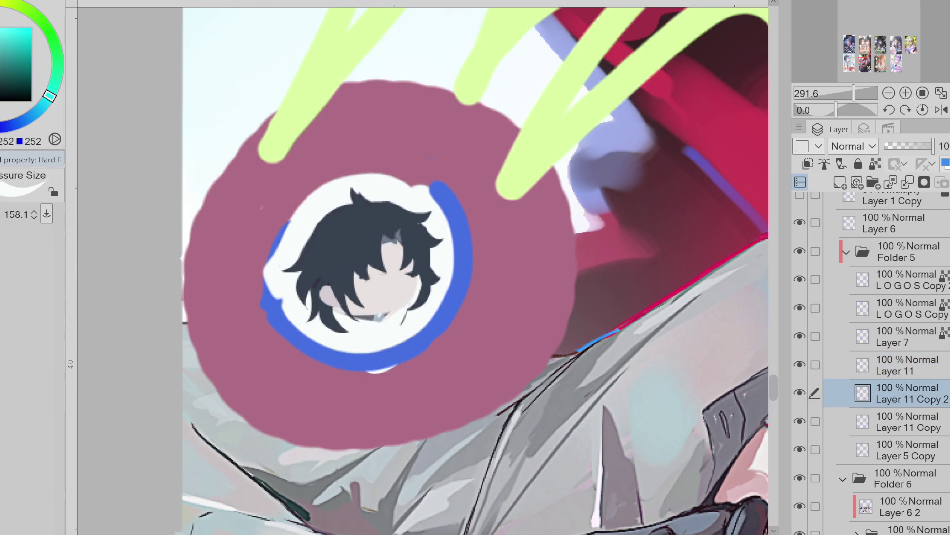
drag(336, 217, 257, 148)
mouse_move(262, 265)
mouse_down()
mouse_move(319, 220)
mouse_move(260, 263)
mouse_move(268, 297)
mouse_move(285, 300)
mouse_move(313, 342)
mouse_move(380, 358)
mouse_up()
key(ctrl+z)
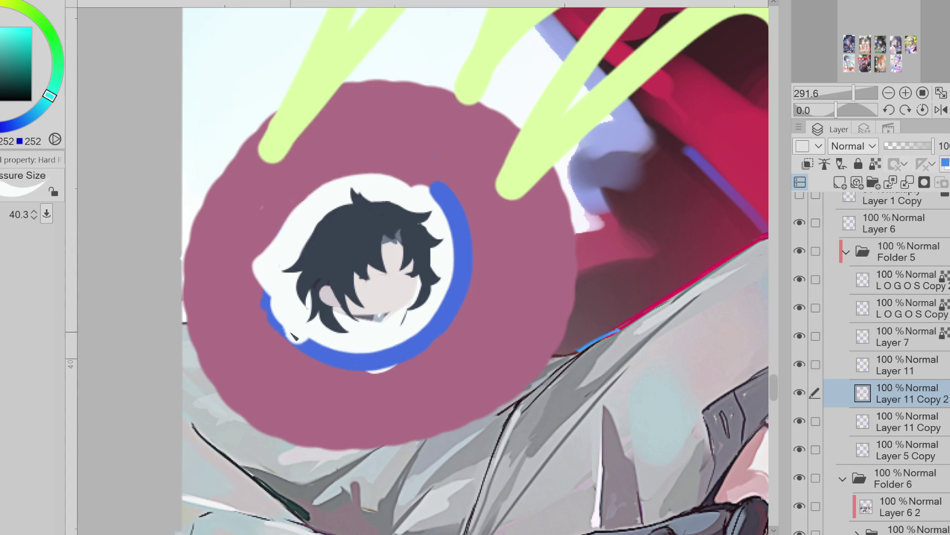
mouse_move(292, 336)
mouse_down()
mouse_move(347, 355)
mouse_move(408, 347)
mouse_move(438, 321)
mouse_move(464, 288)
mouse_move(452, 292)
mouse_move(462, 214)
mouse_move(426, 195)
mouse_up()
- Erase the blue ring's lower edge and the white blob below the head on Layer 11 Copy
key(e)
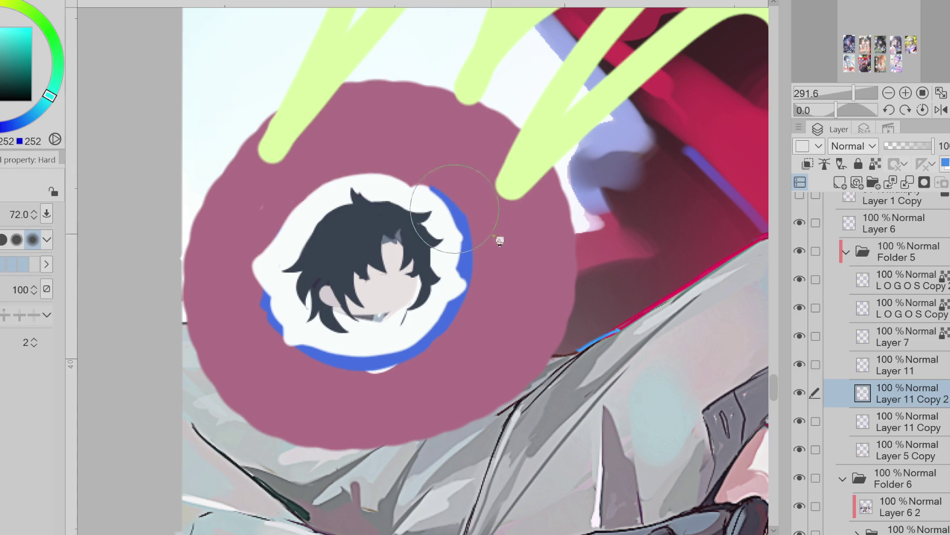
drag(367, 370, 308, 358)
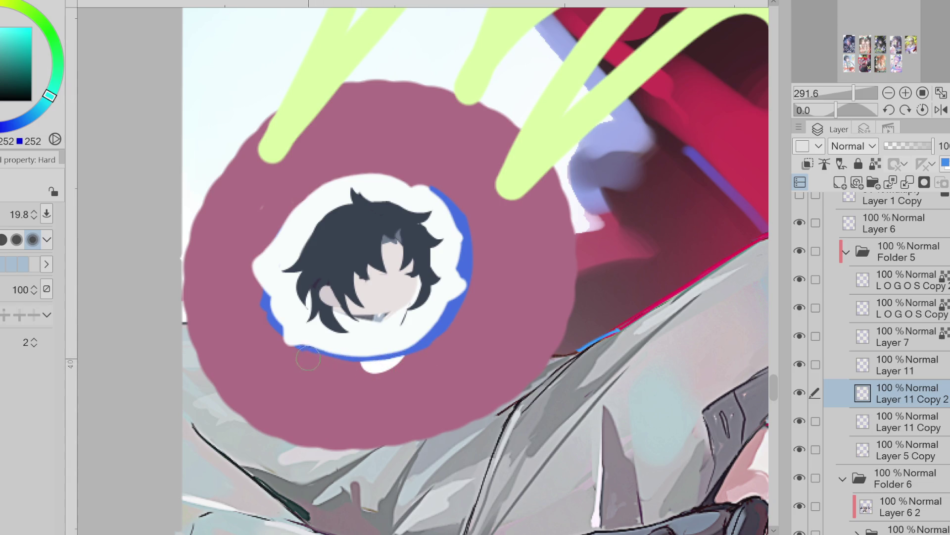
key(b)
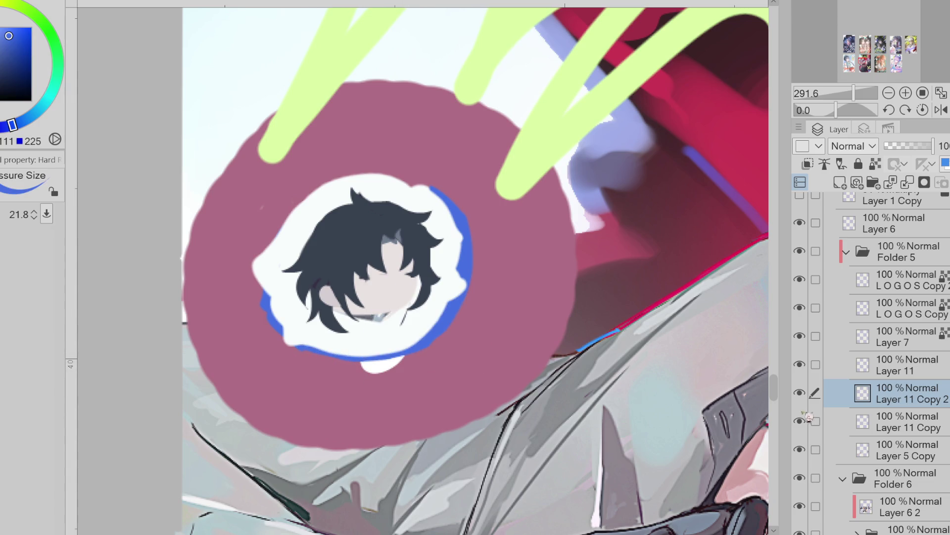
click(848, 416)
key(e)
mouse_move(364, 369)
mouse_down()
mouse_move(404, 365)
mouse_move(363, 363)
mouse_up()
key(b)
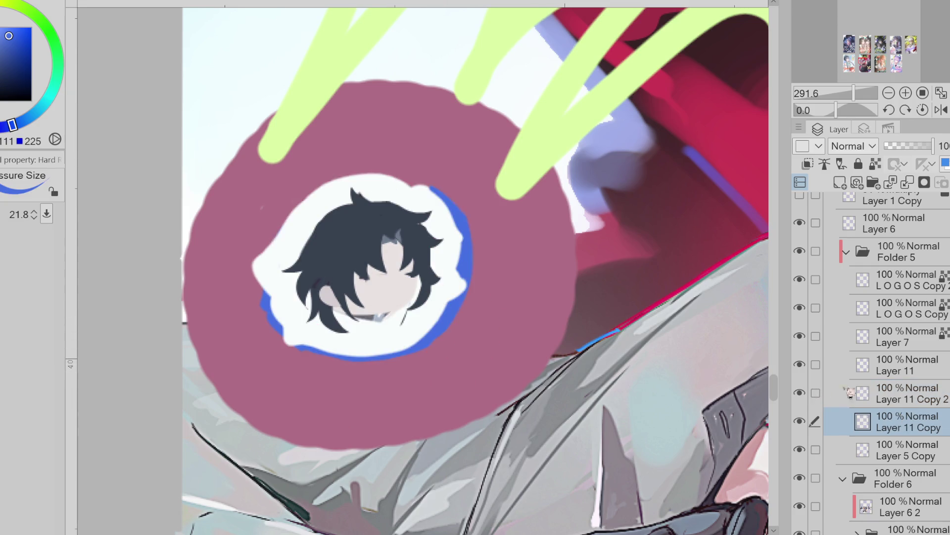
- Outline the white border's bottom, left side and top in blue on Layer 11 Copy 2
click(849, 393)
mouse_move(312, 354)
mouse_down()
mouse_move(429, 347)
mouse_move(295, 344)
mouse_move(283, 330)
mouse_up()
mouse_move(267, 297)
mouse_down()
mouse_move(249, 262)
mouse_move(304, 208)
mouse_move(372, 168)
mouse_move(449, 192)
mouse_up()
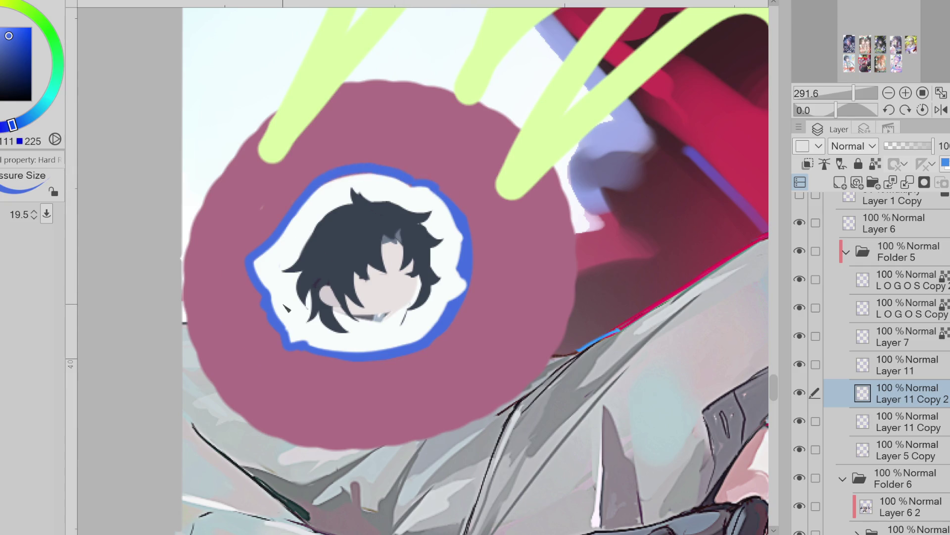
drag(270, 317, 264, 299)
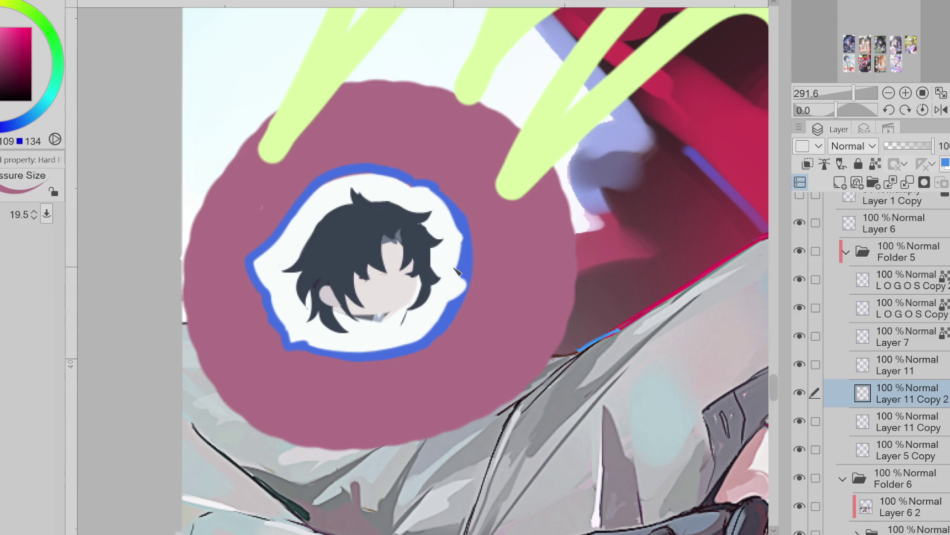
- Sample the dark navy hair colour, shrink the brush and toggle Layer 11 Copy 2 to check the border
alt+click(428, 251)
drag(441, 271, 436, 272)
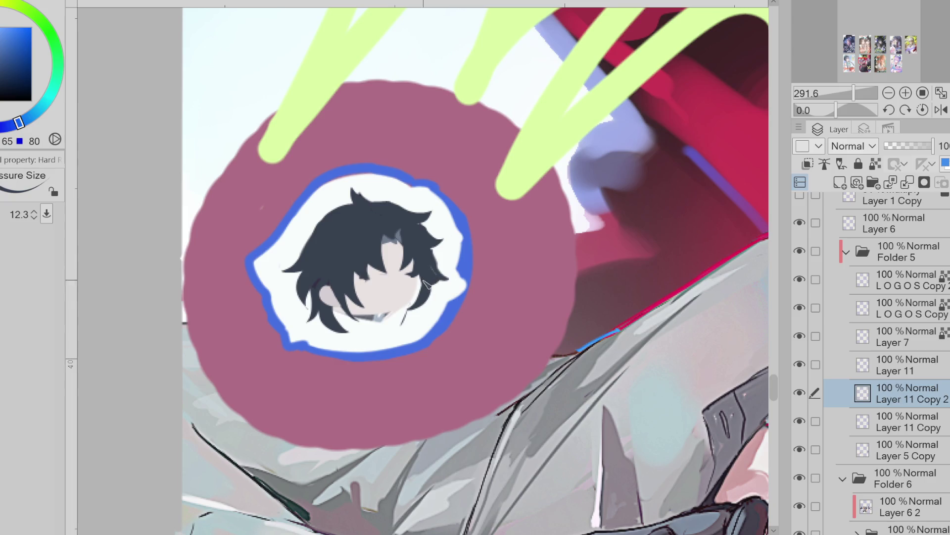
click(799, 393)
double_click(806, 394)
double_click(806, 394)
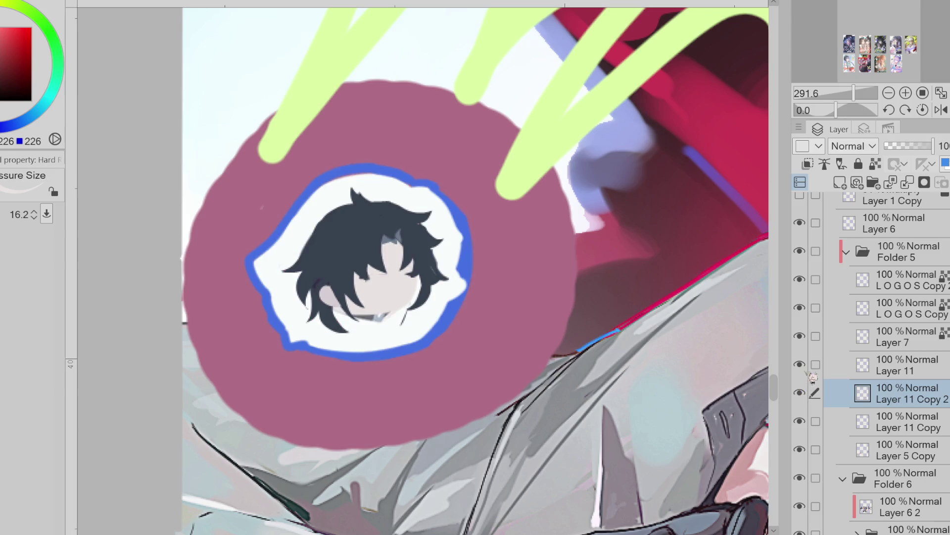
click(812, 371)
- Lighten the collar strokes with skin colour and extend dark hair strands along both cheeks
key(ctrl+minus)
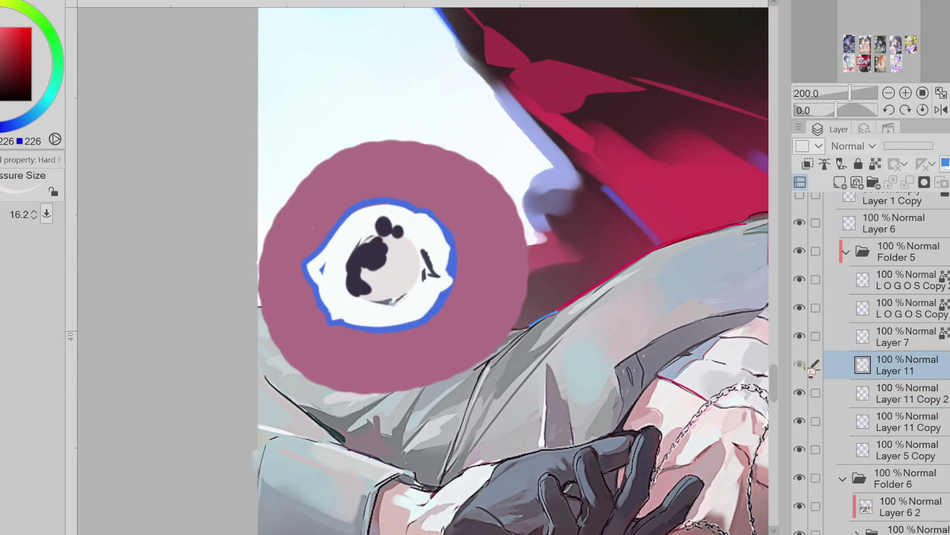
scroll(393, 251, up, 2)
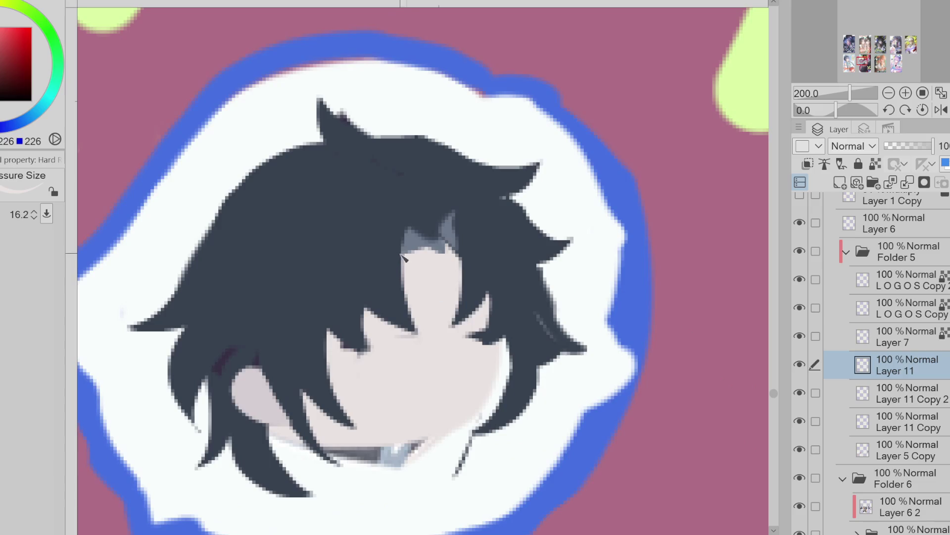
drag(403, 266, 411, 267)
alt+click(395, 312)
drag(394, 313, 414, 341)
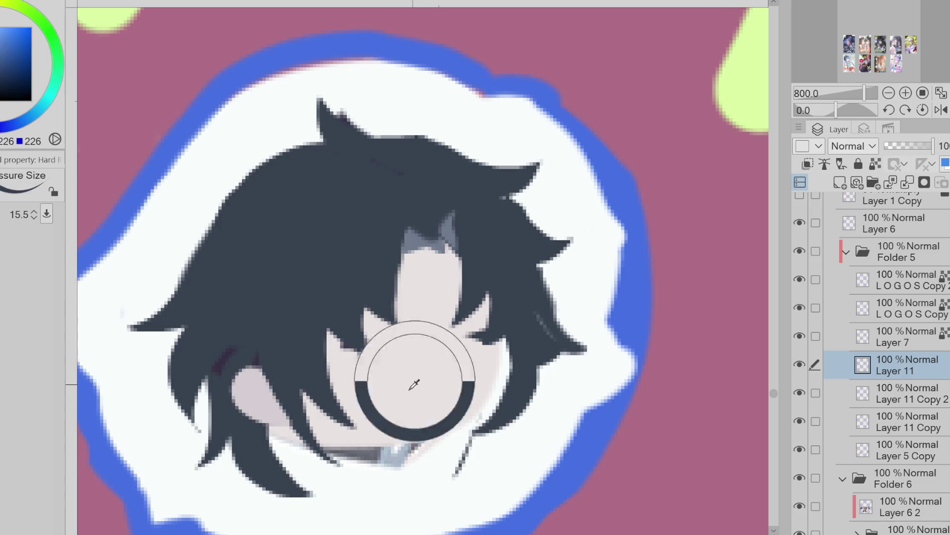
alt+click(416, 377)
drag(357, 448, 426, 448)
alt+click(510, 345)
drag(510, 345, 505, 374)
drag(504, 374, 473, 379)
- Paint a dark red streak on the lower-left hair strand, edging its upper side in dark blue
drag(262, 367, 227, 408)
drag(233, 351, 224, 379)
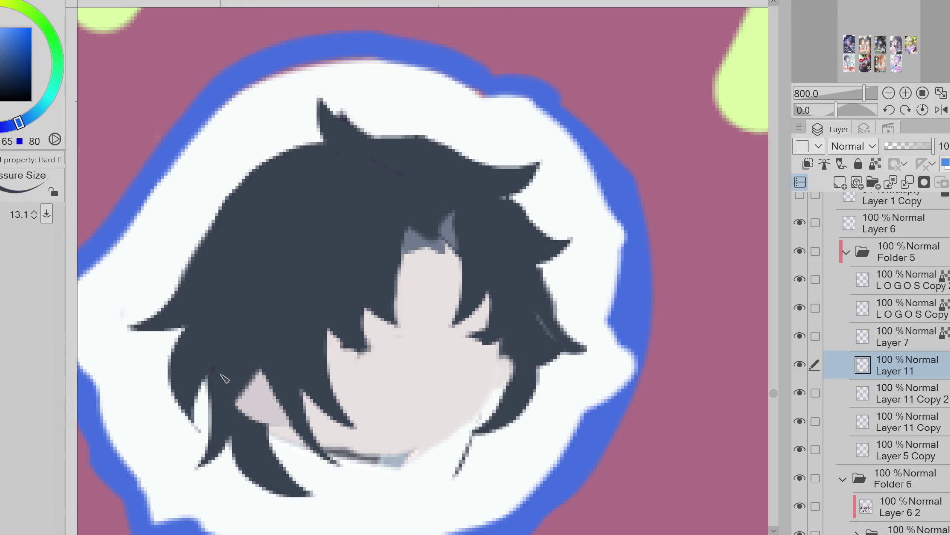
key(x)
drag(263, 435, 286, 480)
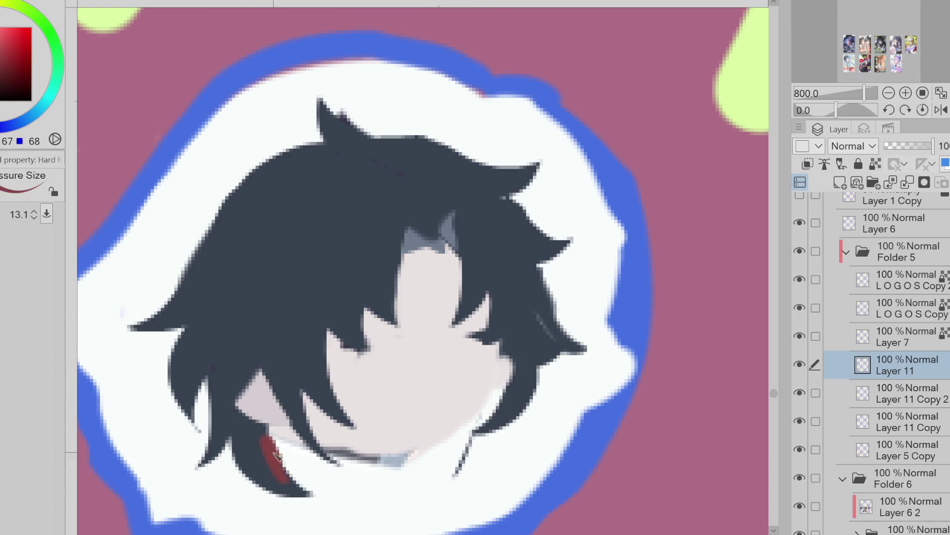
key(ctrl+z)
click(6, 64)
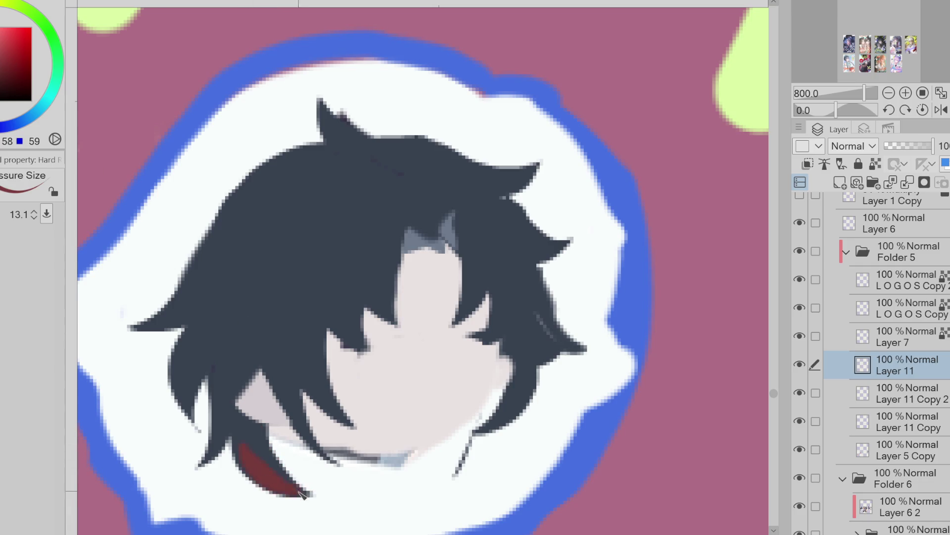
key(x)
mouse_move(258, 433)
mouse_down()
mouse_move(280, 465)
mouse_move(314, 477)
mouse_up()
key(x)
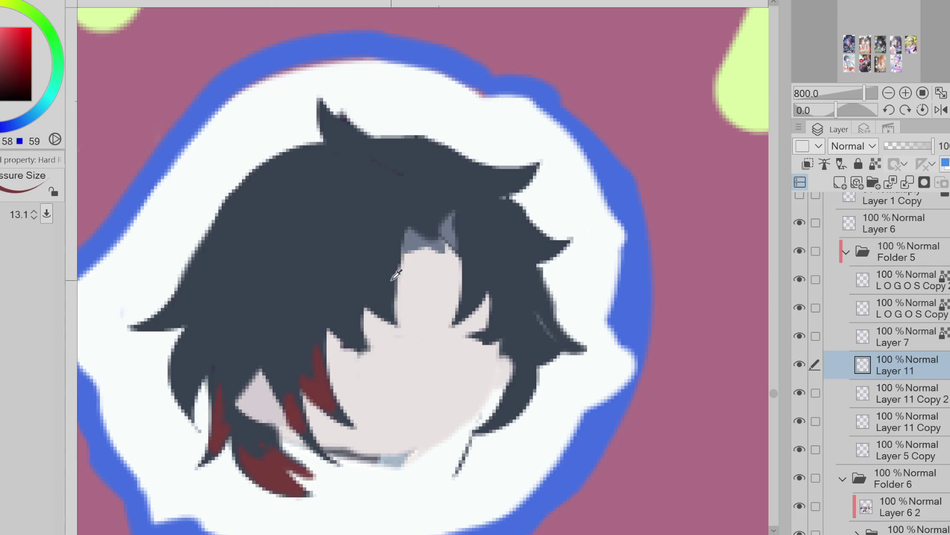
scroll(345, 303, down, 2)
key(x)
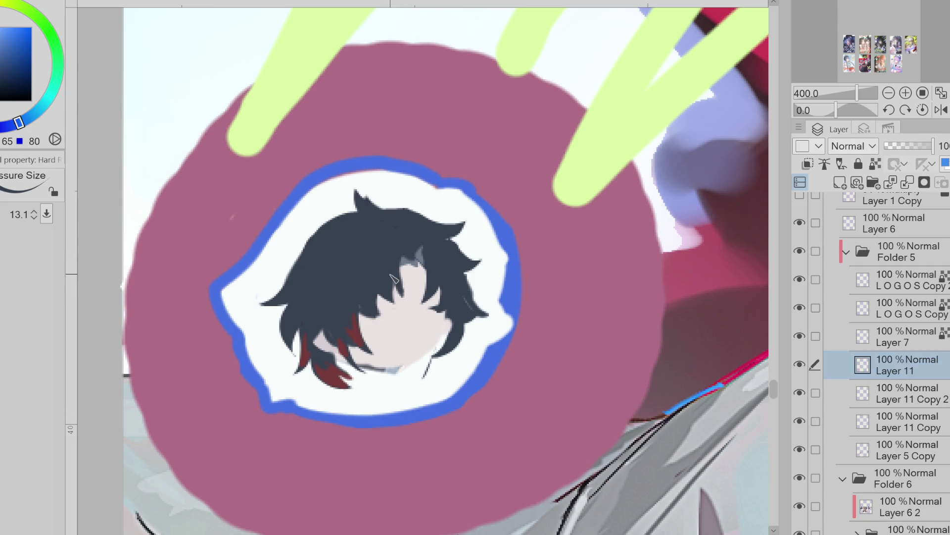
- Sample the dark hair colour and paint over the pale patch in the lower-left hair
alt+click(349, 225)
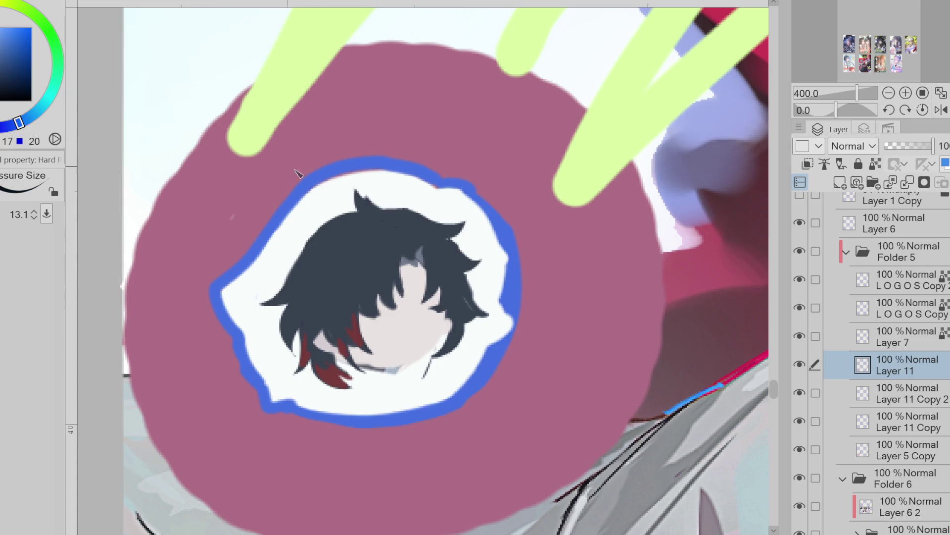
alt+click(349, 218)
mouse_move(339, 217)
mouse_down()
mouse_move(357, 214)
mouse_move(302, 255)
mouse_move(267, 305)
mouse_move(294, 314)
mouse_move(296, 354)
mouse_move(310, 369)
mouse_up()
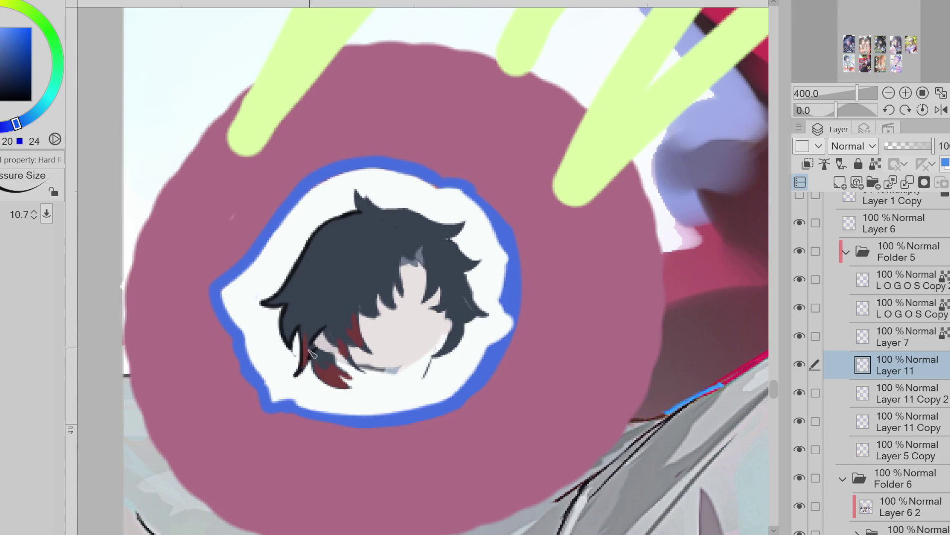
drag(330, 331, 317, 359)
drag(329, 314, 339, 346)
drag(356, 303, 366, 342)
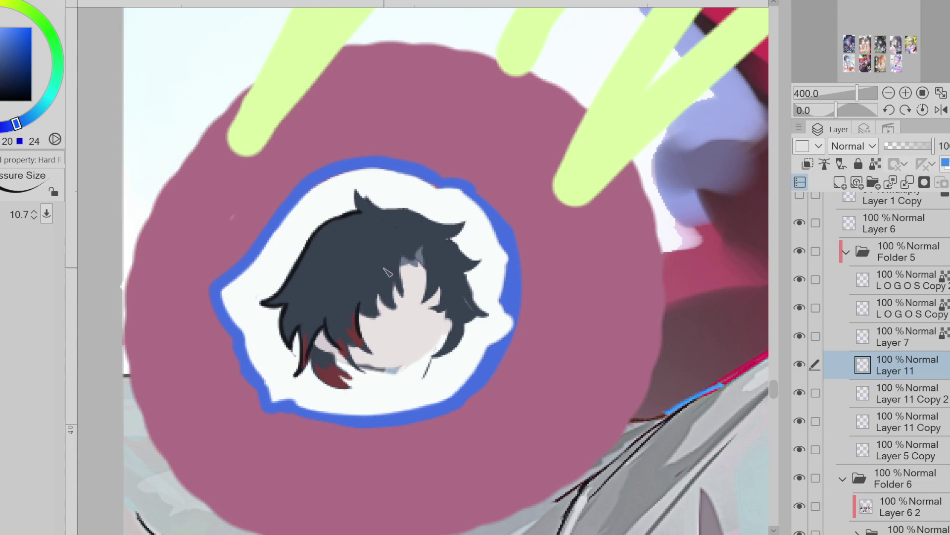
- Draw thin dark curved strand lines across the upper hair and a dark stroke on the lower-right hair
drag(400, 240, 375, 267)
key(x)
alt+click(397, 239)
mouse_move(411, 245)
mouse_down()
mouse_move(383, 253)
mouse_move(375, 216)
mouse_move(349, 248)
mouse_move(366, 262)
mouse_up()
key(ctrl+z)
key(ctrl+z)
mouse_move(396, 228)
mouse_down()
mouse_move(376, 268)
mouse_move(405, 244)
mouse_move(330, 250)
mouse_move(372, 275)
mouse_up()
alt+click(396, 237)
alt+click(391, 228)
mouse_move(388, 222)
mouse_down()
mouse_move(365, 285)
mouse_move(302, 323)
mouse_up()
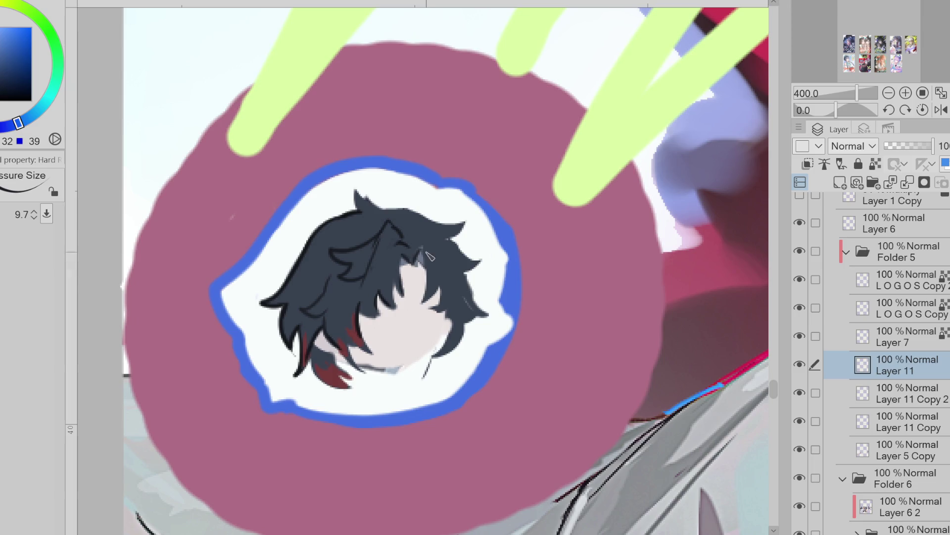
mouse_move(428, 217)
mouse_down()
mouse_move(415, 247)
mouse_move(432, 223)
mouse_up()
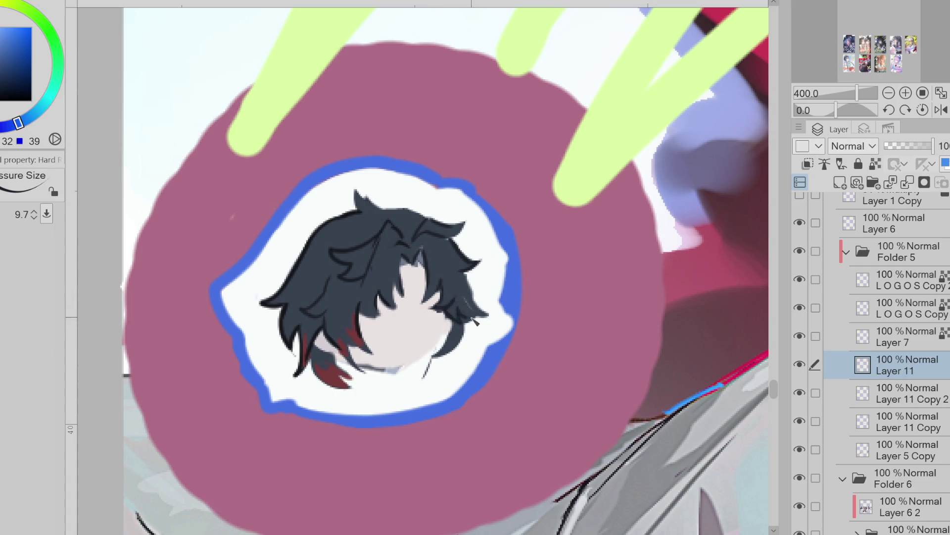
mouse_move(452, 319)
mouse_down()
mouse_move(448, 358)
mouse_move(420, 385)
mouse_up()
alt+click(326, 363)
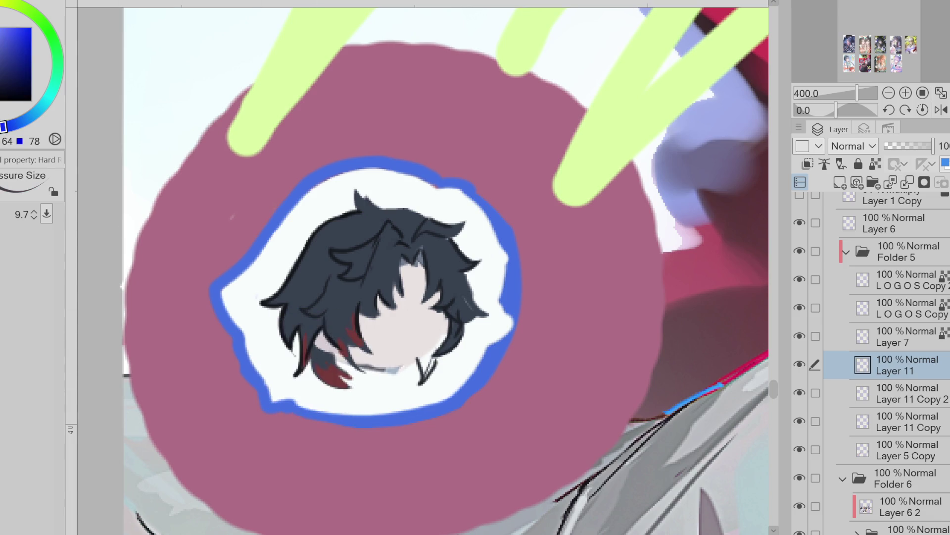
- Brush dark red and brighter red accents onto the lower hair strands near the chin
key(b)
mouse_move(438, 344)
mouse_down()
mouse_move(426, 366)
mouse_move(445, 341)
mouse_move(421, 359)
mouse_move(425, 367)
mouse_up()
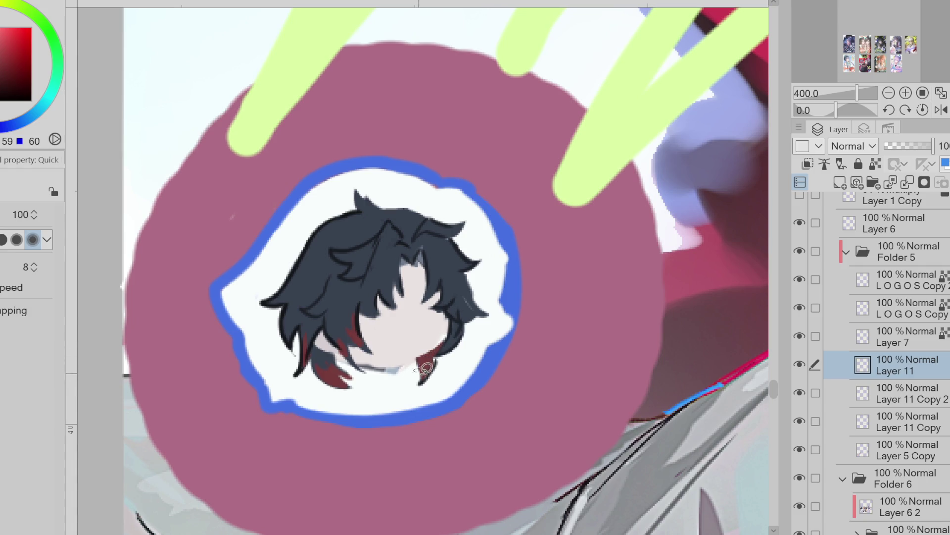
alt+click(330, 355)
click(4, 56)
mouse_move(335, 385)
mouse_down()
mouse_move(348, 356)
mouse_move(324, 389)
mouse_move(313, 382)
mouse_up()
click(14, 40)
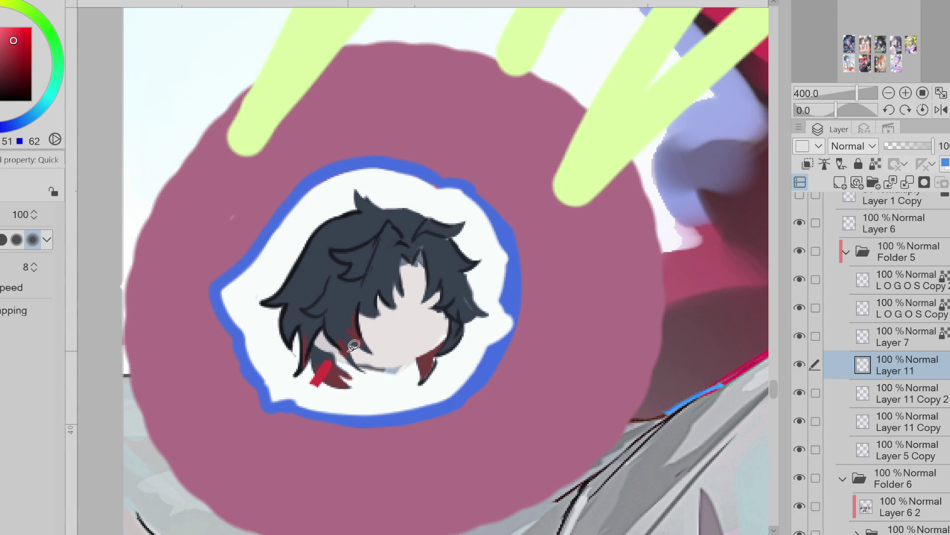
mouse_move(325, 349)
mouse_down()
mouse_move(318, 355)
mouse_move(339, 335)
mouse_up()
mouse_move(341, 345)
mouse_down()
mouse_move(329, 357)
mouse_move(352, 361)
mouse_up()
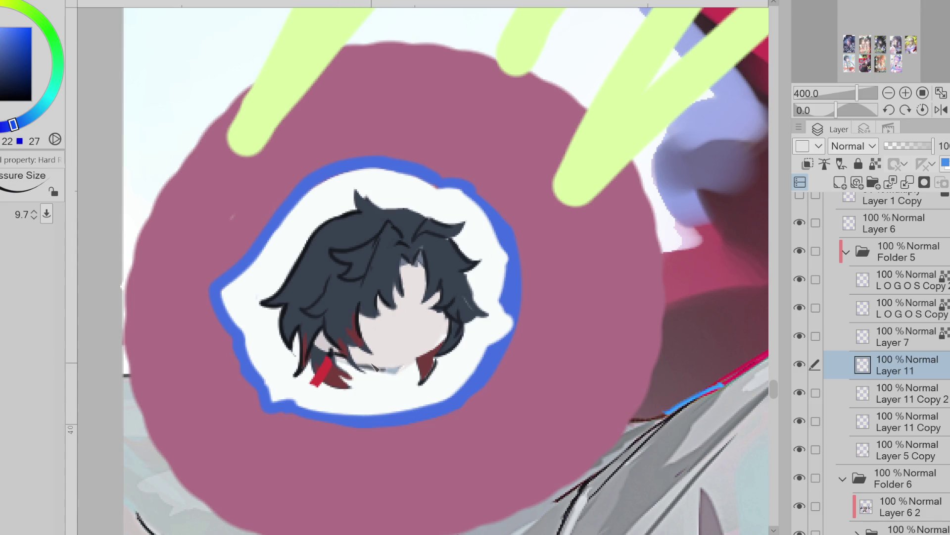
- With the quick colouring brush, touch up the chin line and fill a dark patch at the neck
key(j)
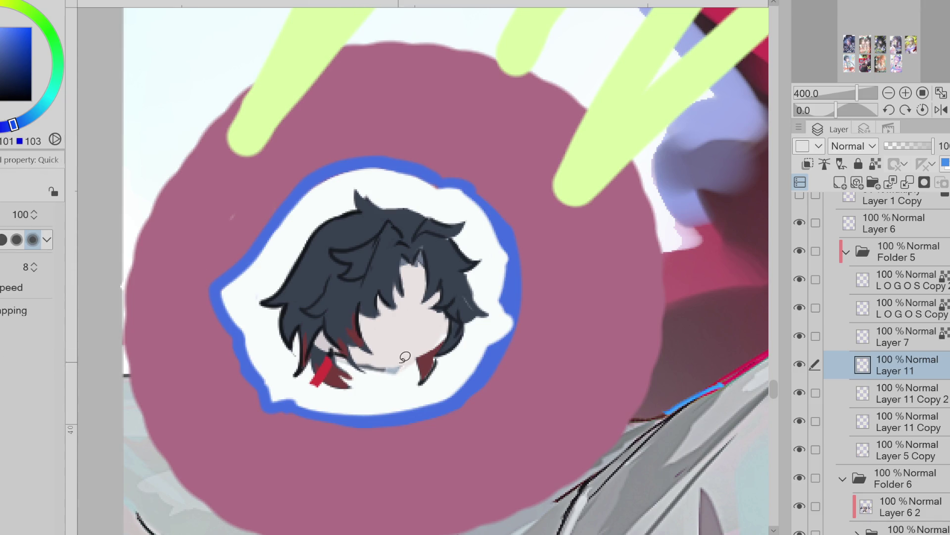
drag(405, 357, 403, 358)
click(4, 74)
mouse_move(376, 357)
mouse_down()
mouse_move(378, 379)
mouse_move(399, 368)
mouse_up()
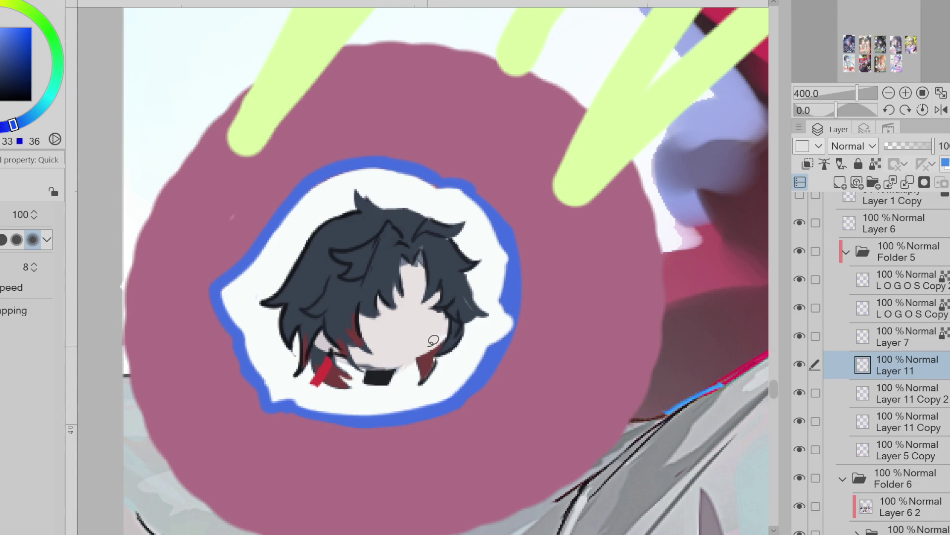
alt+click(425, 356)
alt+click(449, 345)
alt+click(422, 352)
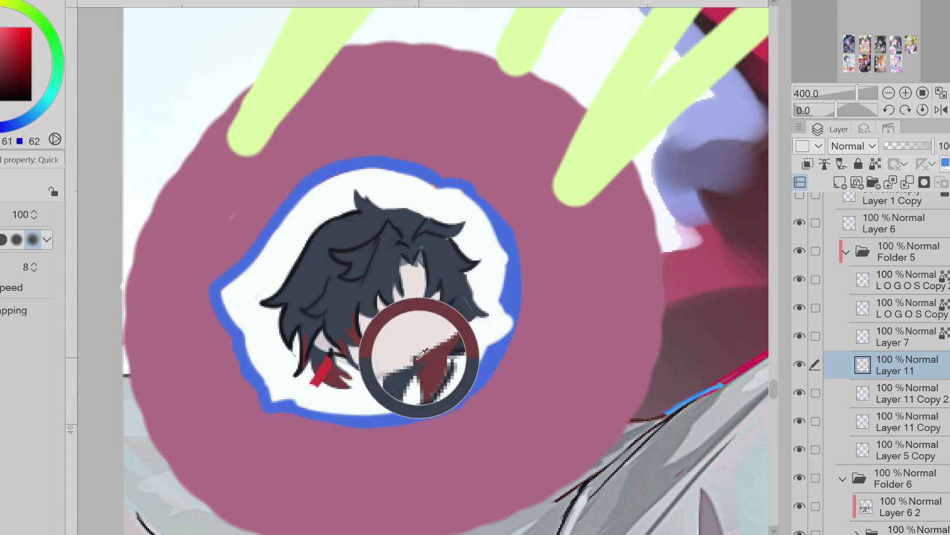
alt+click(452, 339)
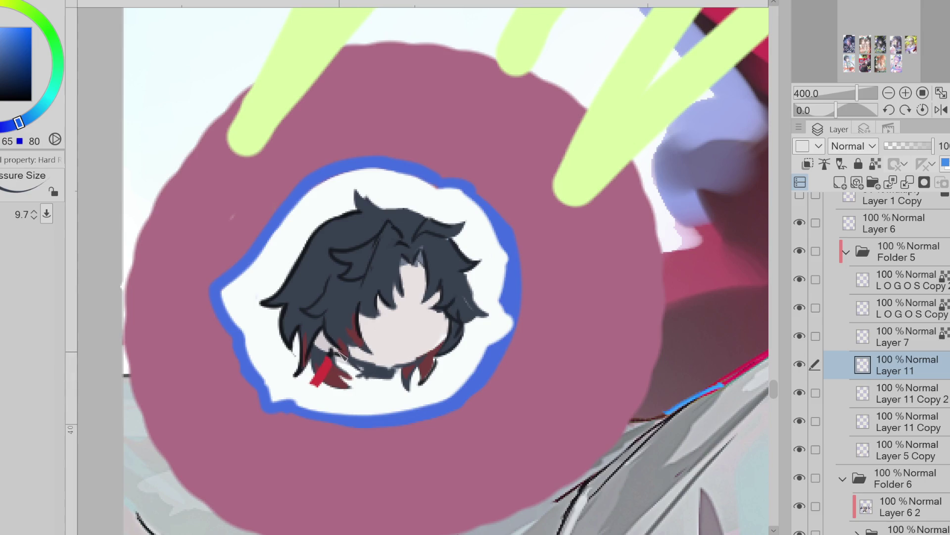
- Lasso a small neck area, then paint dark collar strokes and resample the hair and red colours
key(m)
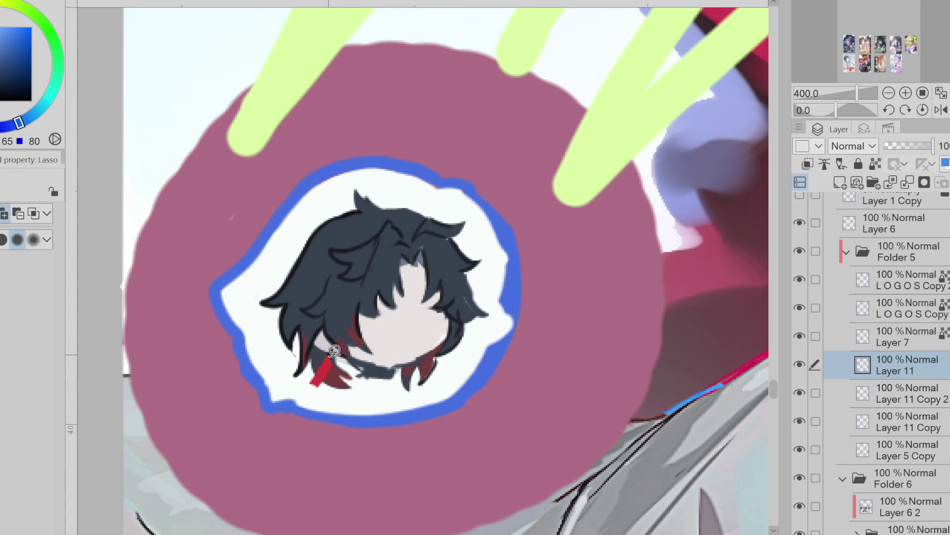
alt+click(335, 368)
mouse_move(334, 347)
mouse_down()
mouse_move(339, 370)
mouse_move(352, 353)
mouse_move(341, 384)
mouse_up()
key(ctrl+d)
key(p)
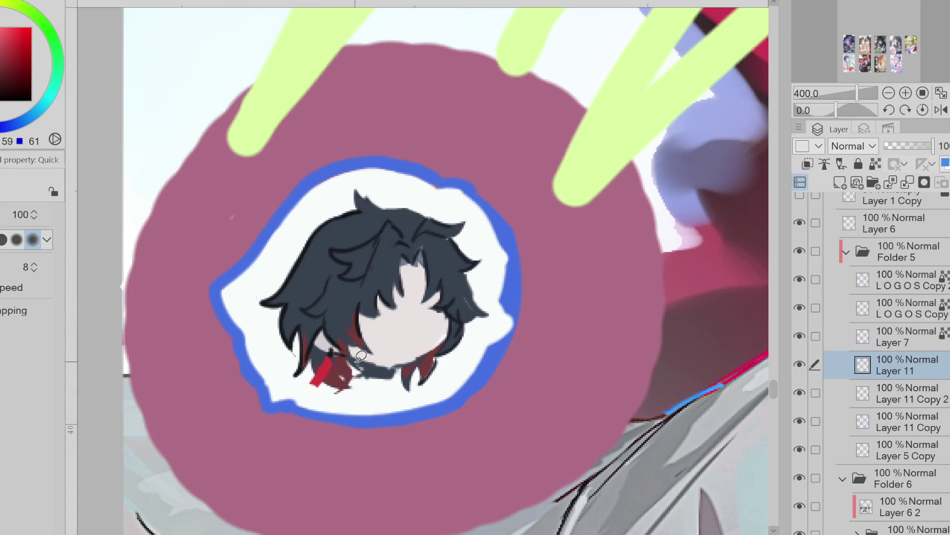
key(b)
alt+click(462, 311)
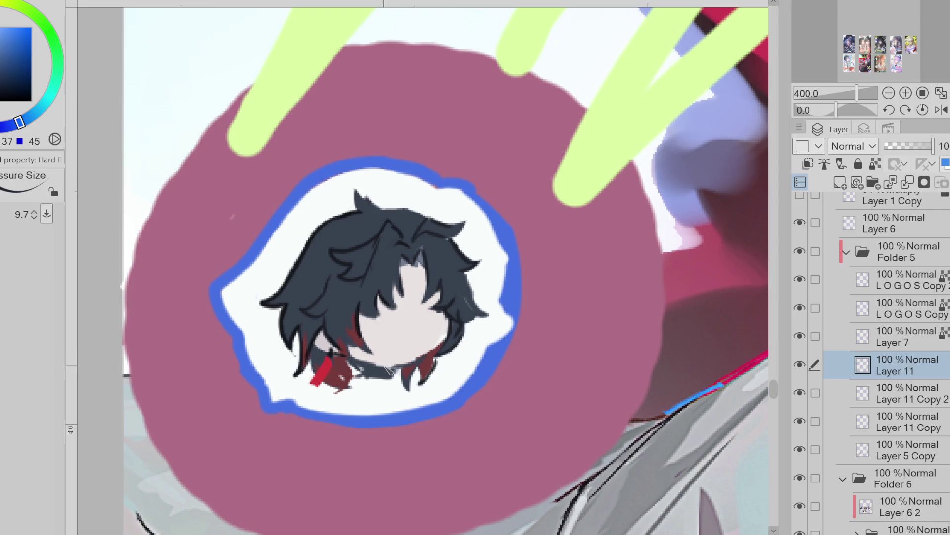
alt+click(359, 364)
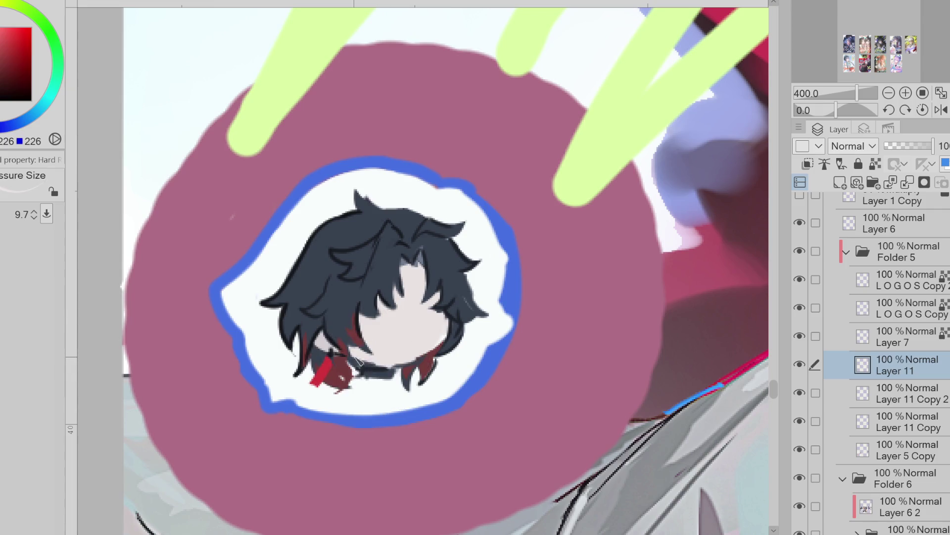
- Paint a dark choker across the neck and add a short strand at the hair's left edge
mouse_move(356, 374)
mouse_down()
mouse_move(396, 377)
mouse_move(389, 375)
mouse_up()
alt+click(382, 361)
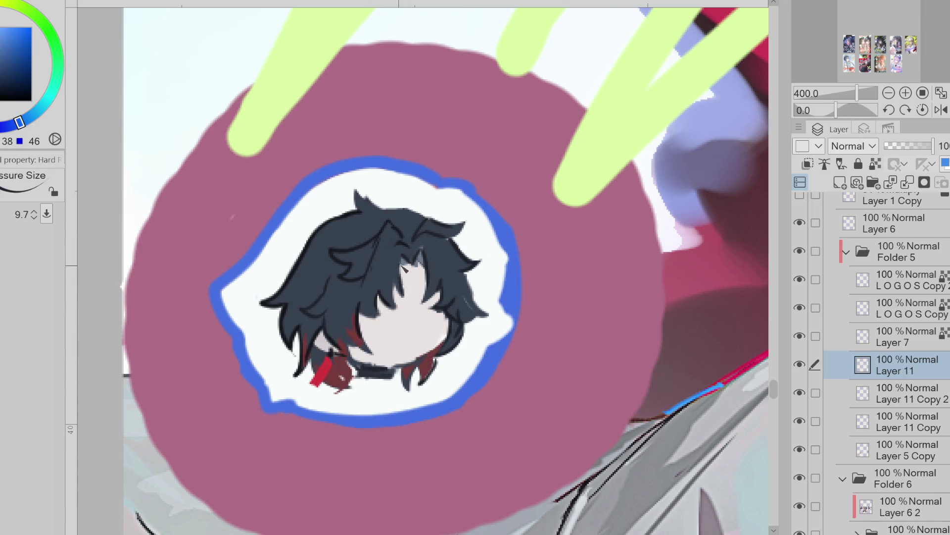
alt+click(414, 283)
drag(364, 206, 376, 239)
mouse_move(309, 241)
mouse_down()
mouse_move(287, 248)
mouse_move(335, 247)
mouse_move(320, 291)
mouse_up()
- Draw strand lines across the top, right side and lower-right hair, covering the red patch below
alt+click(317, 238)
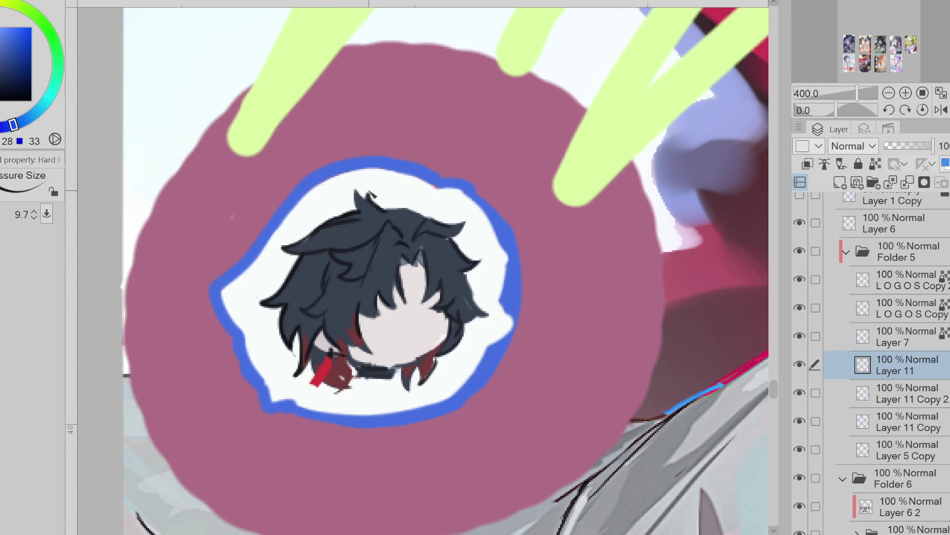
mouse_move(385, 214)
mouse_down()
mouse_move(411, 233)
mouse_move(439, 224)
mouse_up()
drag(467, 289, 481, 316)
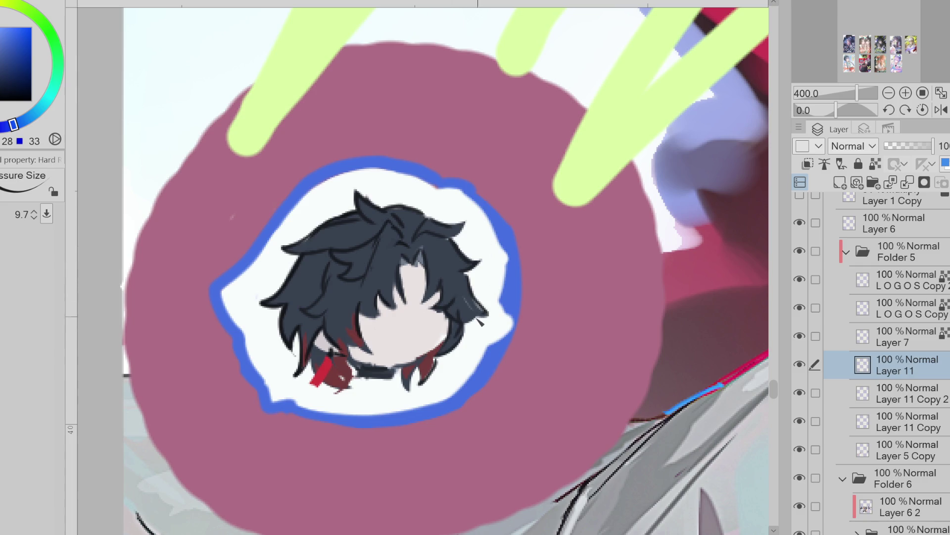
drag(453, 373, 445, 345)
mouse_move(364, 392)
mouse_down()
mouse_move(337, 377)
mouse_move(352, 376)
mouse_up()
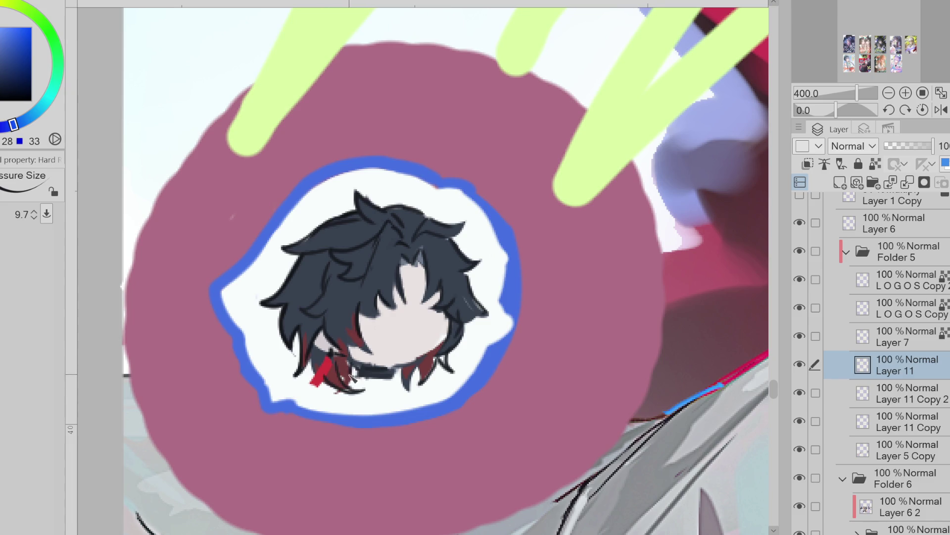
- Draw a closed-eye curve on the face, undoing a misplaced arc on the right side
scroll(411, 295, up, 2)
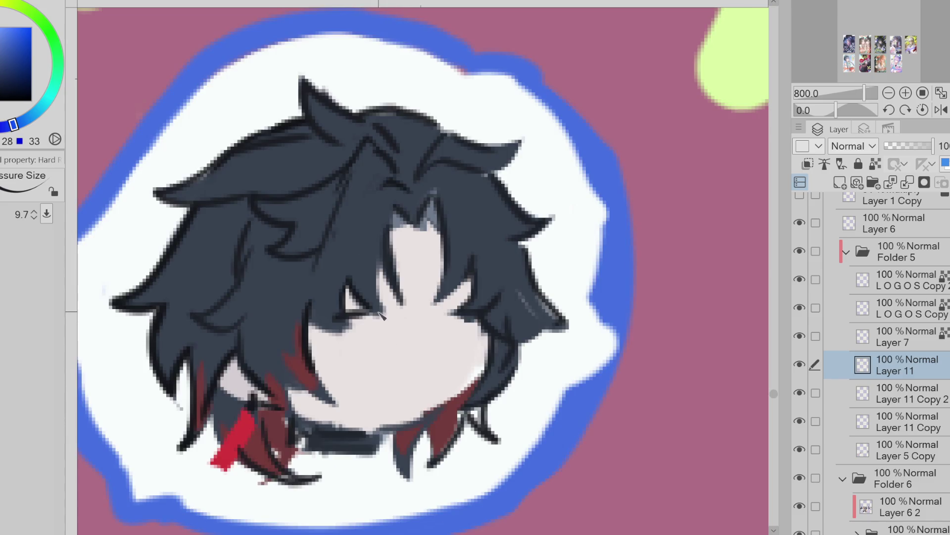
alt+click(367, 301)
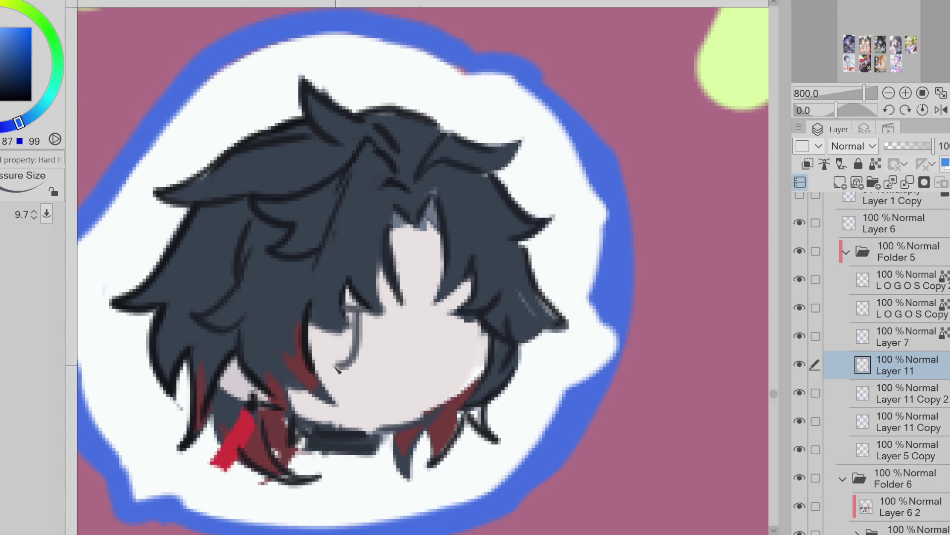
drag(317, 353, 361, 322)
mouse_move(427, 306)
mouse_down()
mouse_move(456, 318)
mouse_move(456, 369)
mouse_move(467, 334)
mouse_move(460, 364)
mouse_move(427, 319)
mouse_move(436, 314)
mouse_up()
key(ctrl+z)
key(ctrl+z)
- Cover the light patch in the hair with the sampled dark hair colour
alt+click(448, 405)
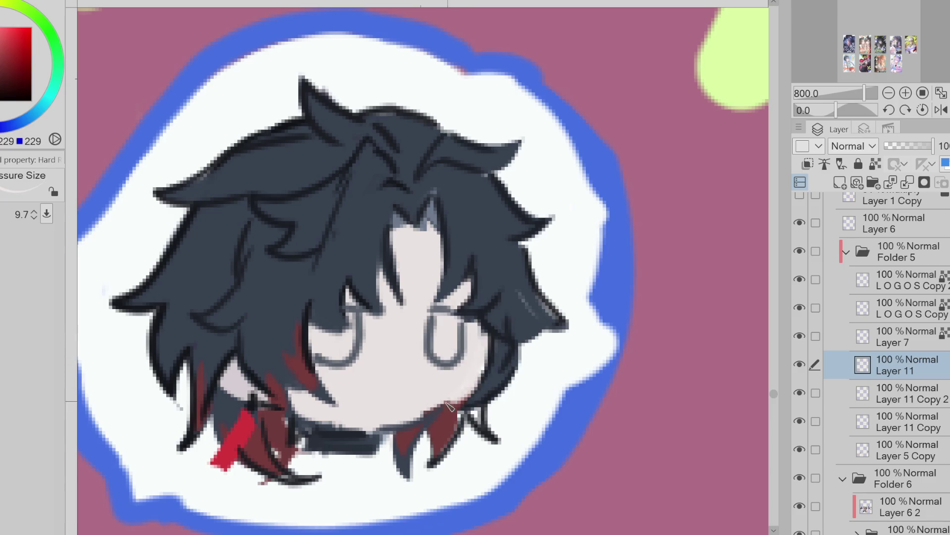
alt+click(497, 360)
scroll(473, 355, down, 2)
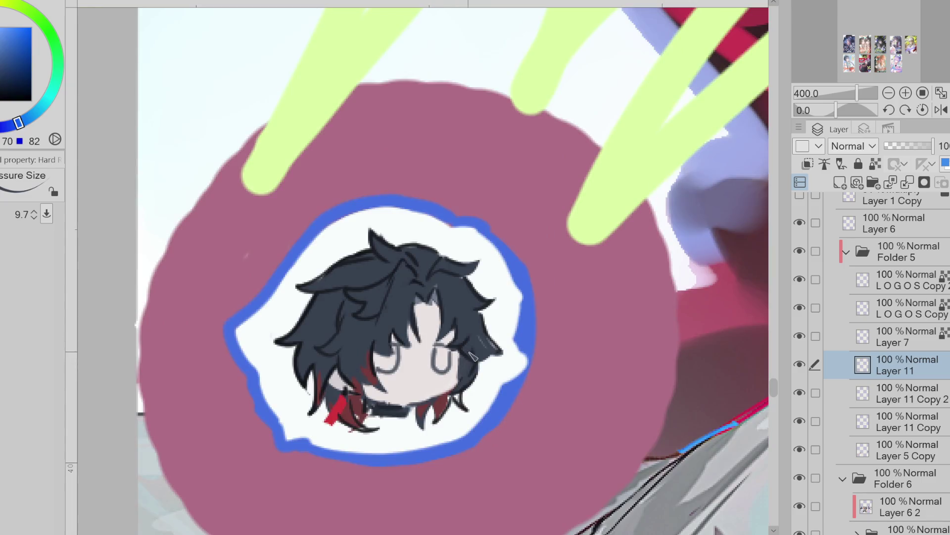
scroll(438, 295, up, 2)
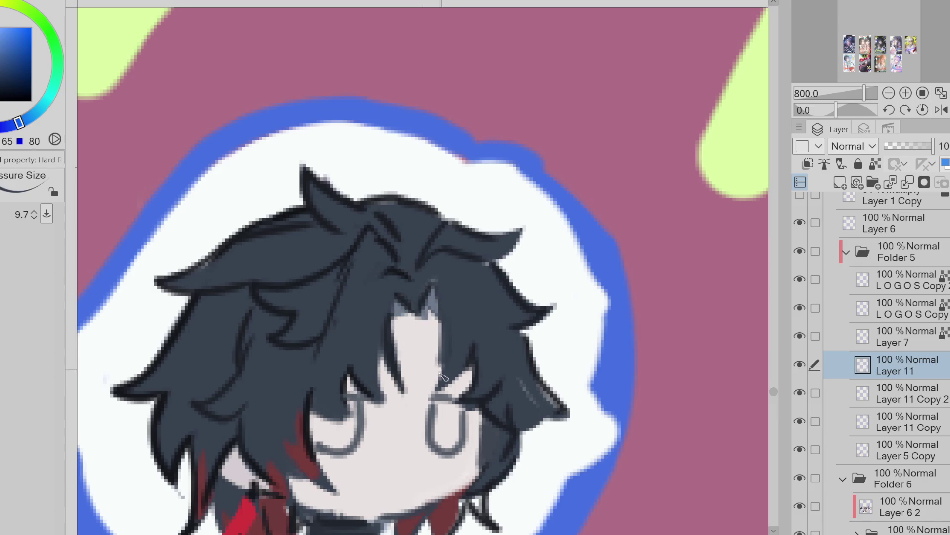
alt+click(427, 312)
alt+click(433, 287)
mouse_move(420, 303)
mouse_down()
mouse_move(438, 324)
mouse_move(401, 312)
mouse_move(411, 324)
mouse_move(394, 339)
mouse_up()
- Sample the red from the lower-left hair streak, then a slightly different red tone
alt+click(407, 294)
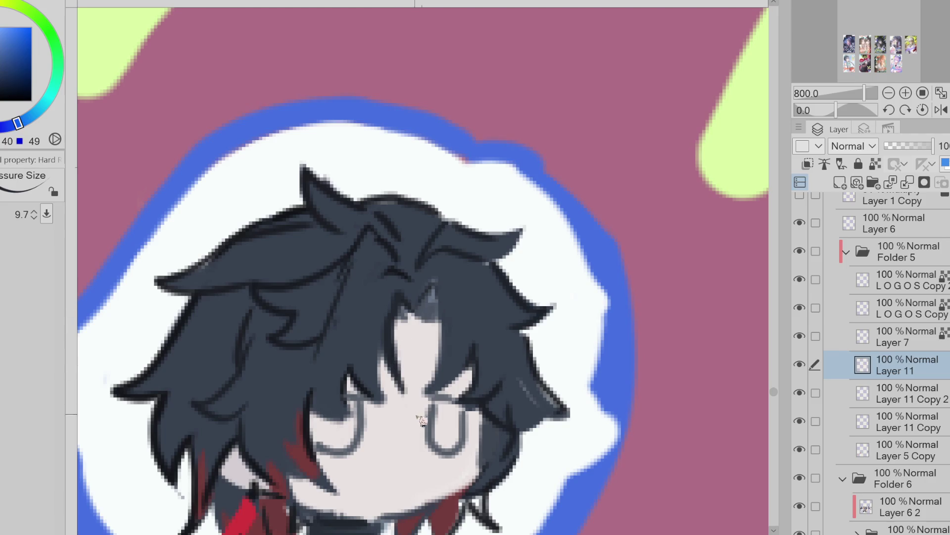
scroll(308, 299, down, 2)
alt+click(285, 410)
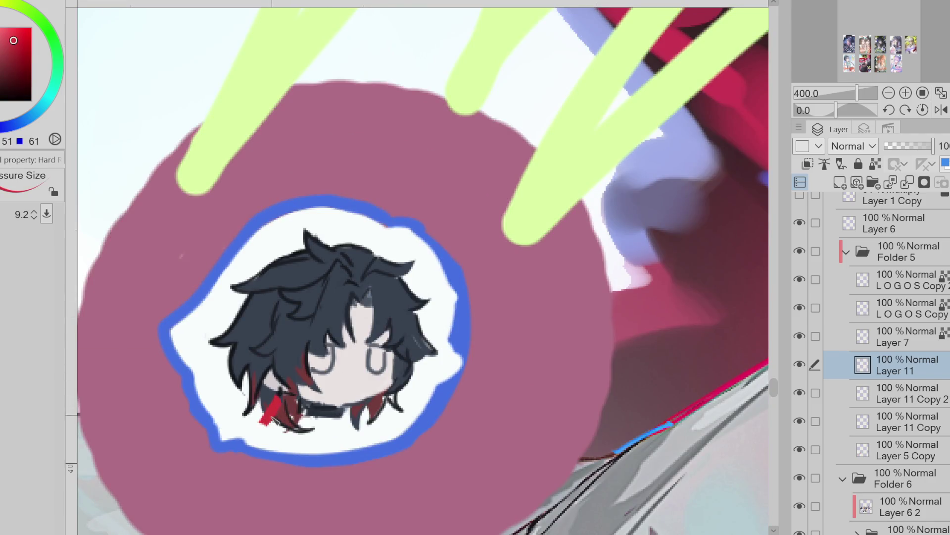
alt+click(377, 392)
- Paint the chibi's right and left eyes red with an enlarged brush
click(2, 55)
key(bracketright)
drag(378, 349, 377, 366)
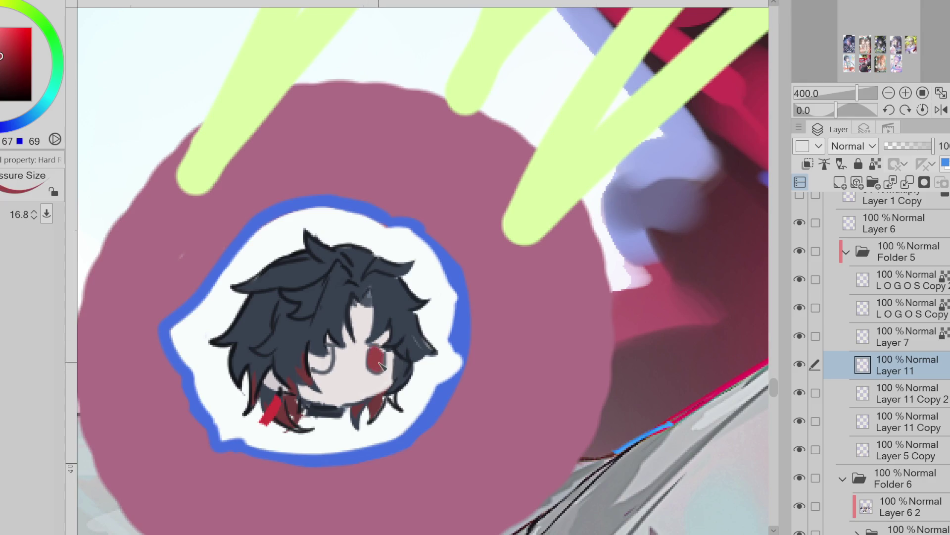
drag(314, 360, 321, 371)
key(bracketleft)
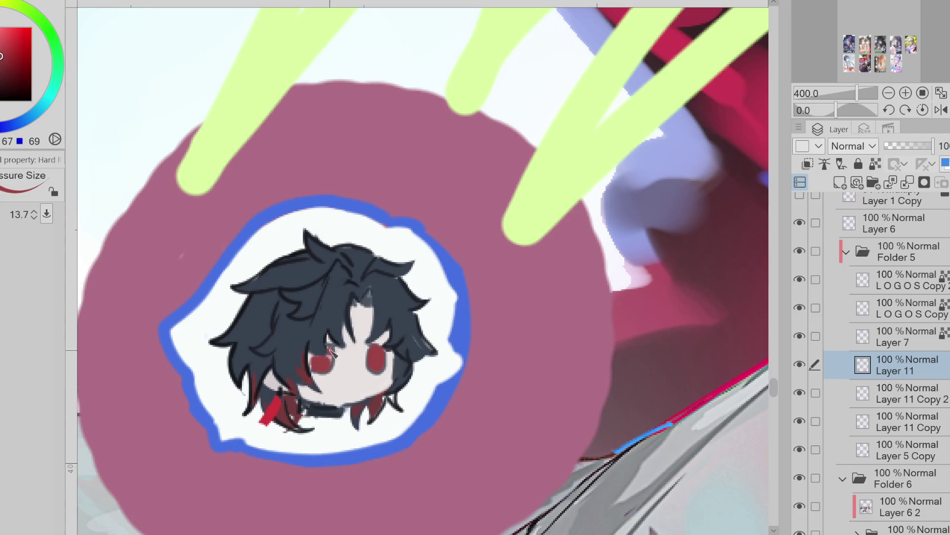
alt+click(321, 346)
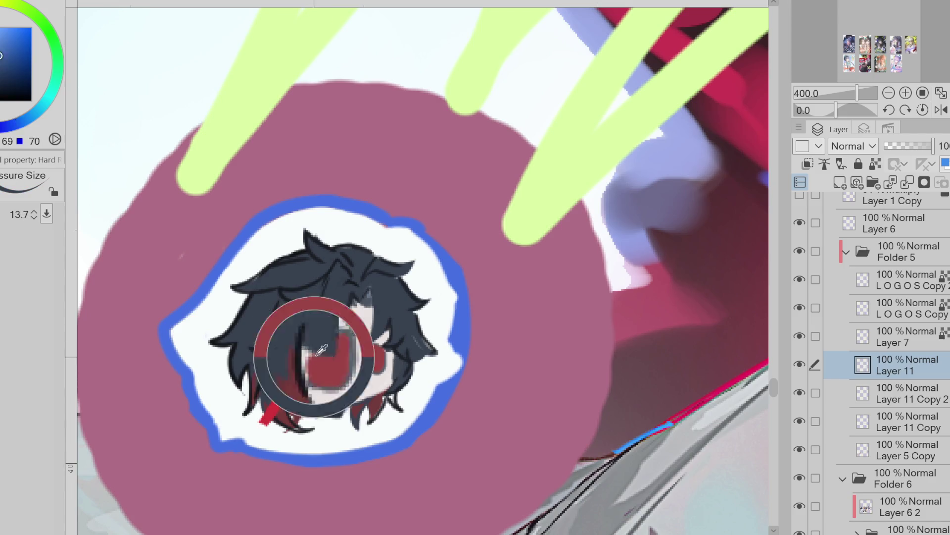
- Pick dark blue tones from the hair and shrink the brush for the lid lines and pupils
alt+click(393, 328)
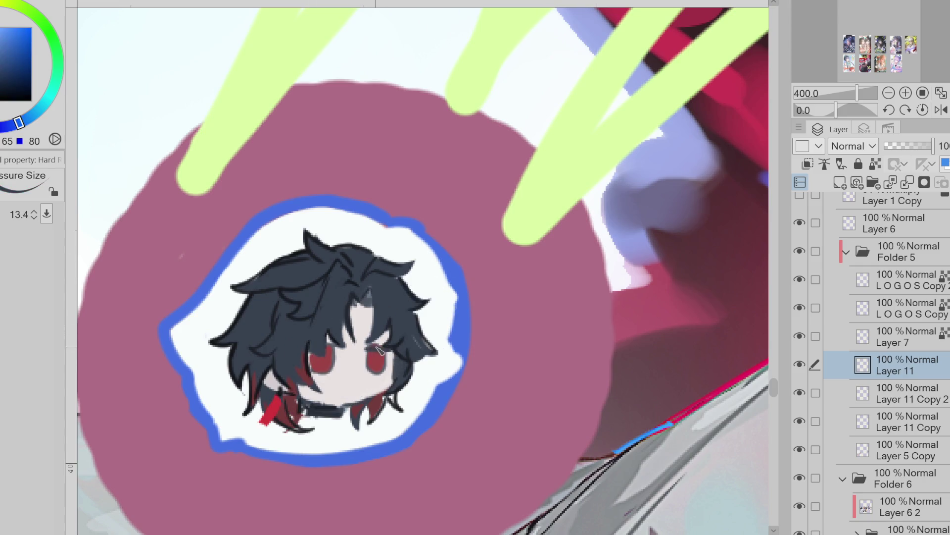
key(bracketleft)
key(bracketleft)
key(bracketleft)
alt+click(401, 349)
alt+click(376, 353)
alt+click(371, 346)
key(bracketleft)
key(bracketleft)
alt+click(379, 381)
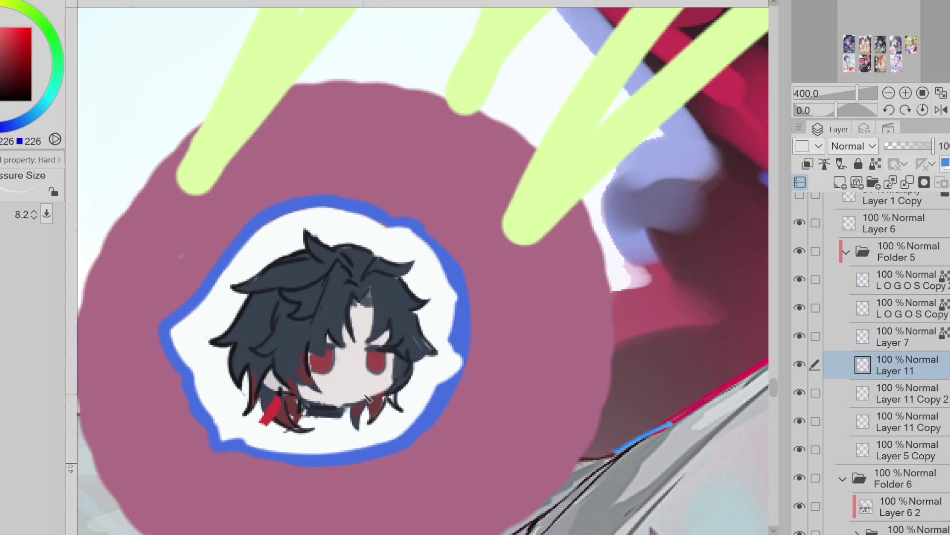
alt+click(395, 389)
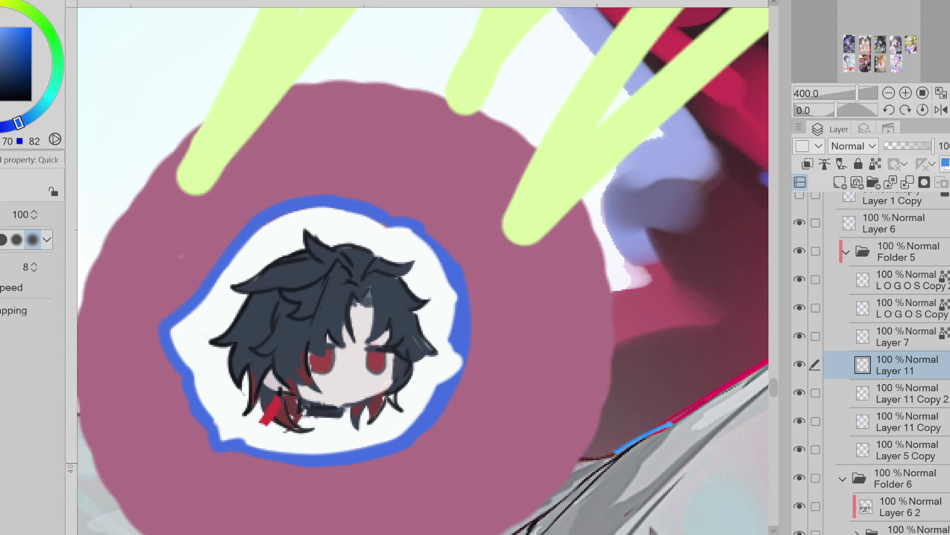
- Repaint the orange highlight in the chibi's right eye red
alt+click(409, 351)
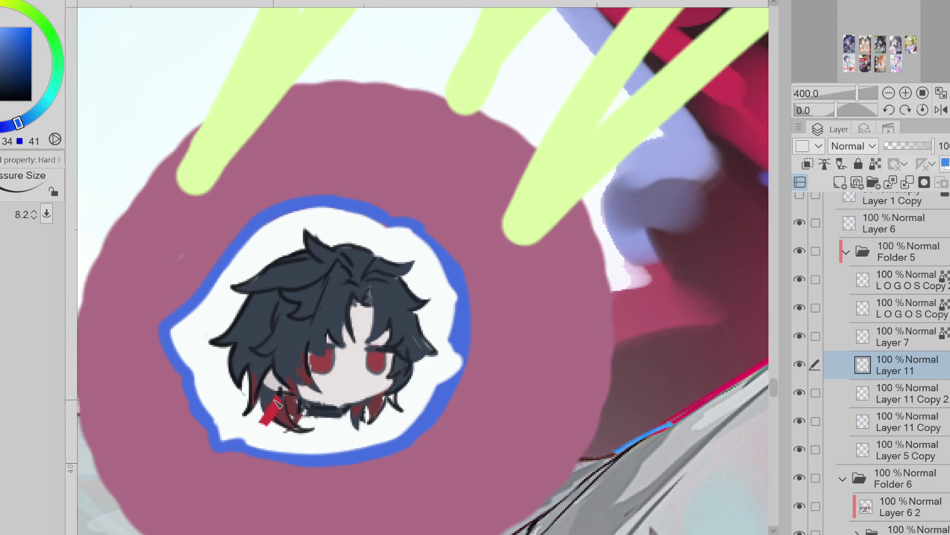
key(x)
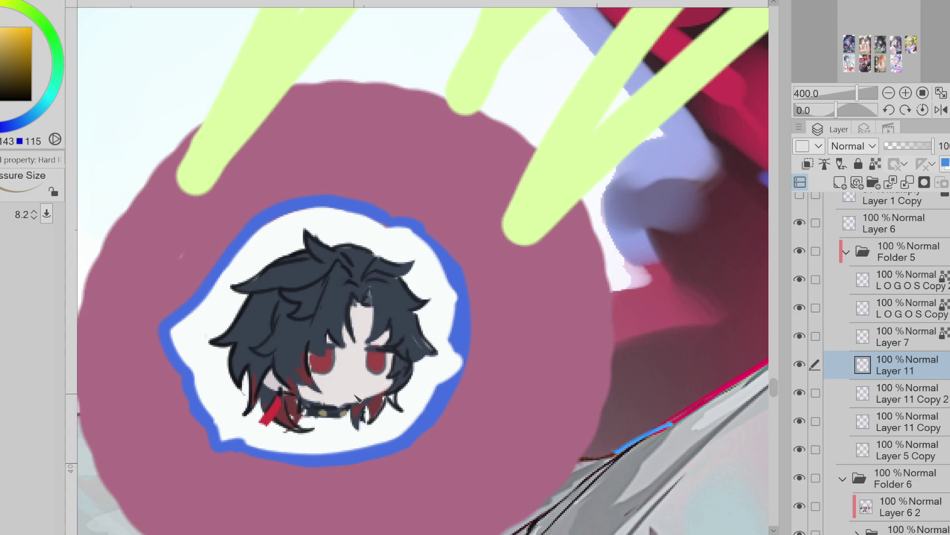
click(66, 65)
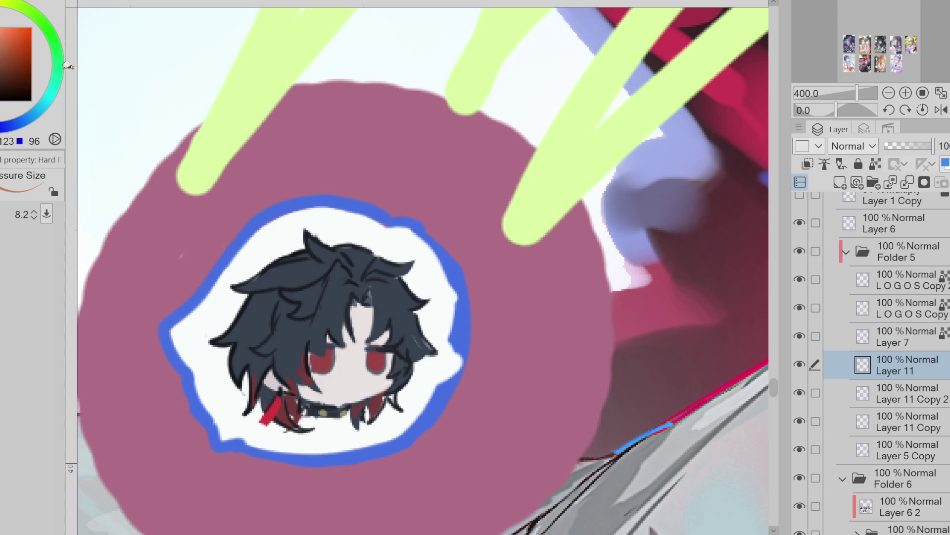
drag(378, 365, 377, 358)
- Undo the stray dark dot, sample collar and face colours for the studs, and zoom to 150%
alt+click(377, 389)
click(8, 81)
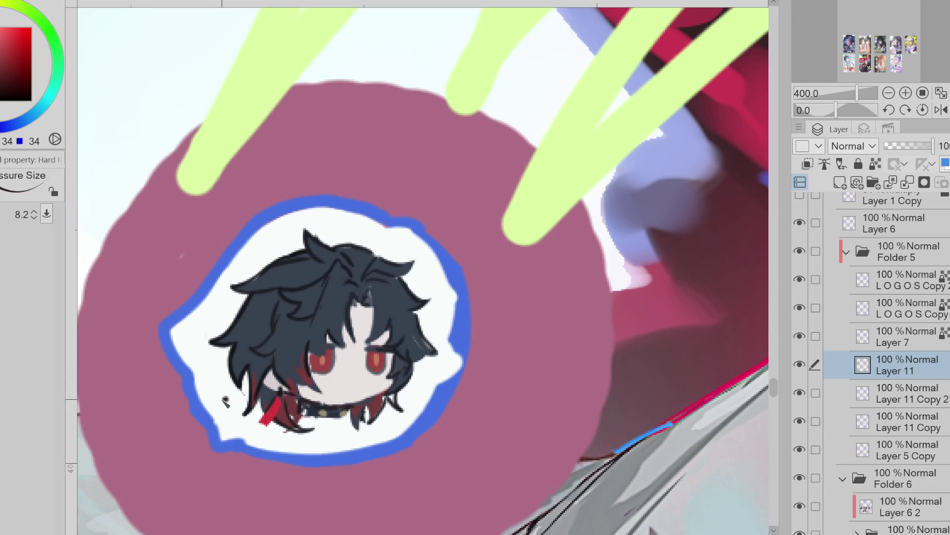
key(ctrl+z)
alt+click(352, 414)
alt+click(341, 414)
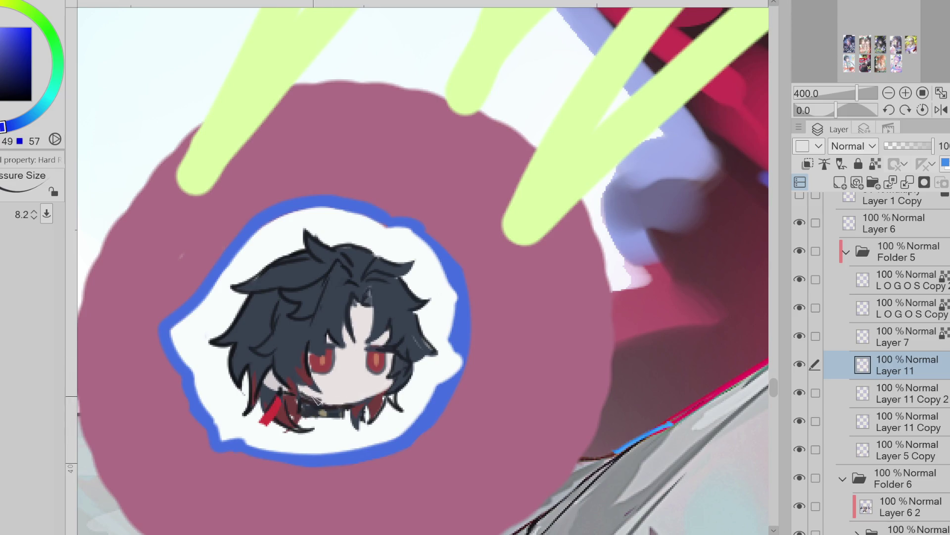
alt+click(384, 385)
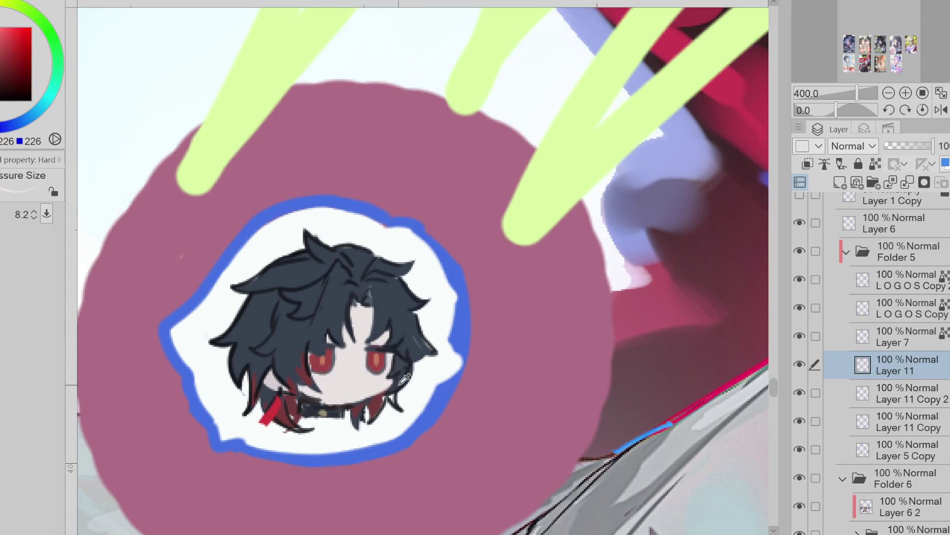
alt+click(391, 397)
scroll(401, 409, down, 4)
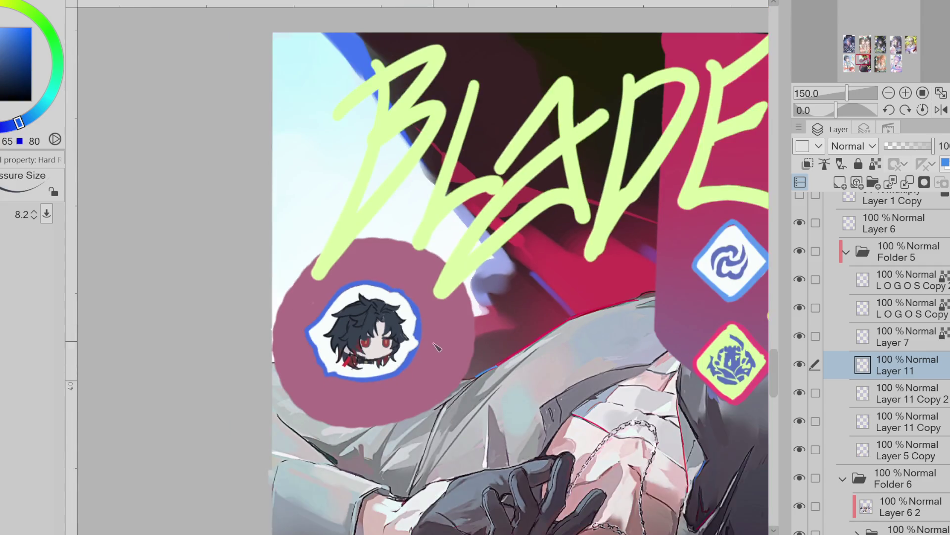
- Toggle Layer 11's visibility to check its contents, then select Layer 11 Copy 2
alt+click(418, 299)
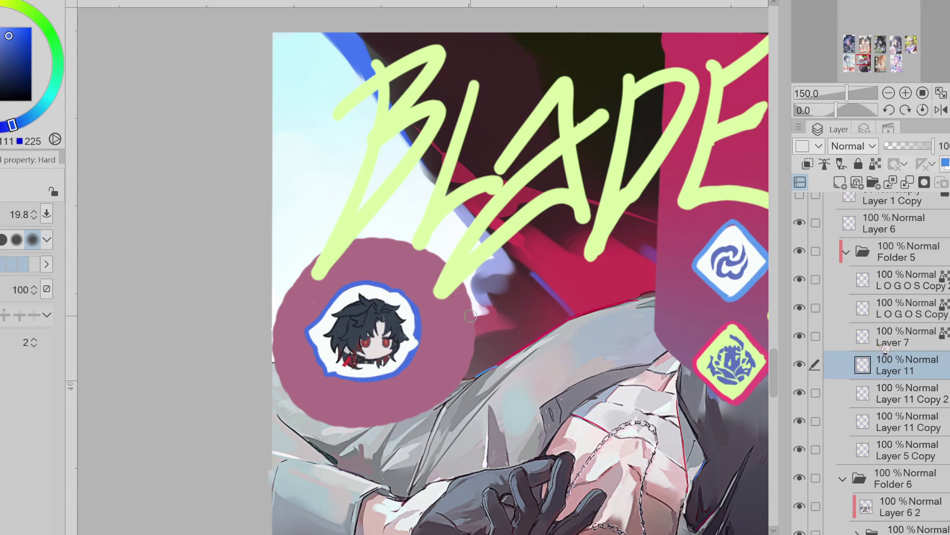
click(799, 364)
click(800, 364)
click(799, 365)
click(799, 364)
click(812, 394)
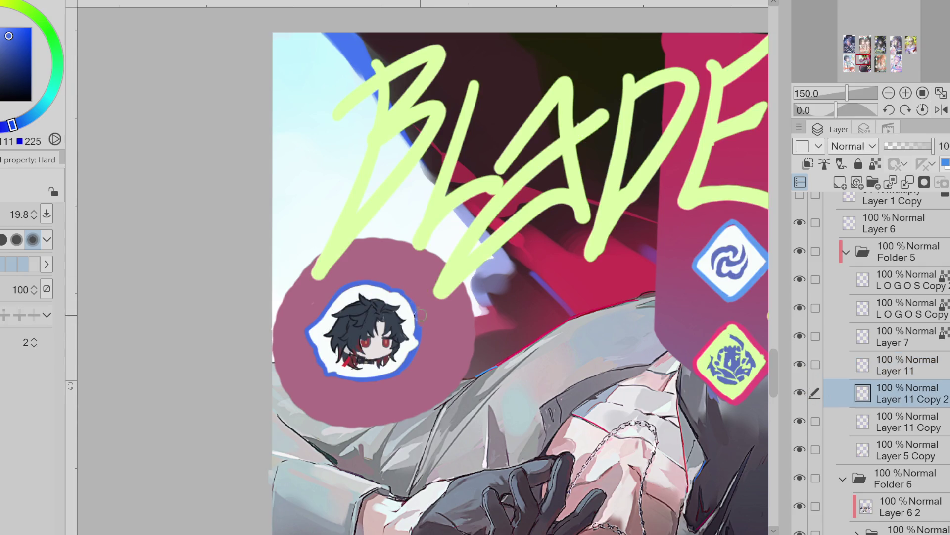
- Erase the maroon circle on Layer 5 Copy with a large eraser, then reselect Layer 11 Copy 2
drag(425, 341, 425, 322)
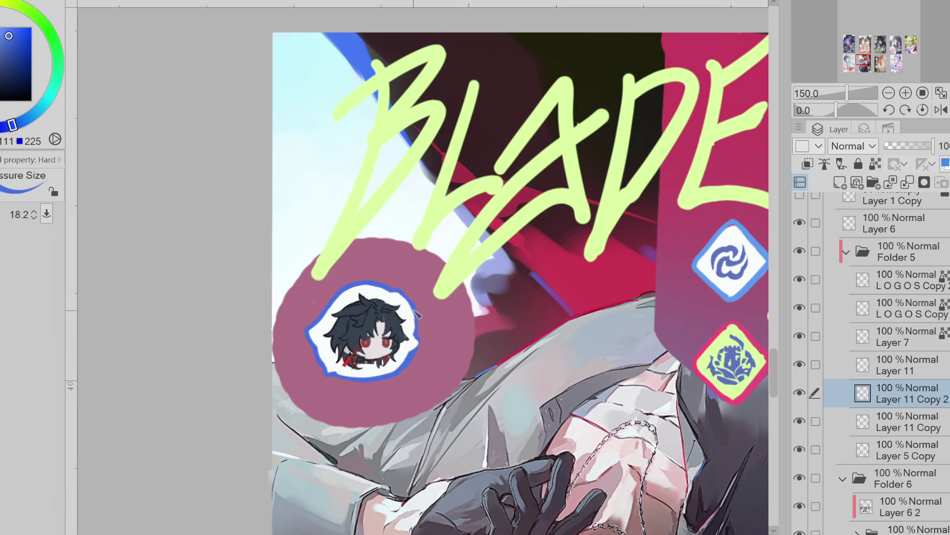
key(e)
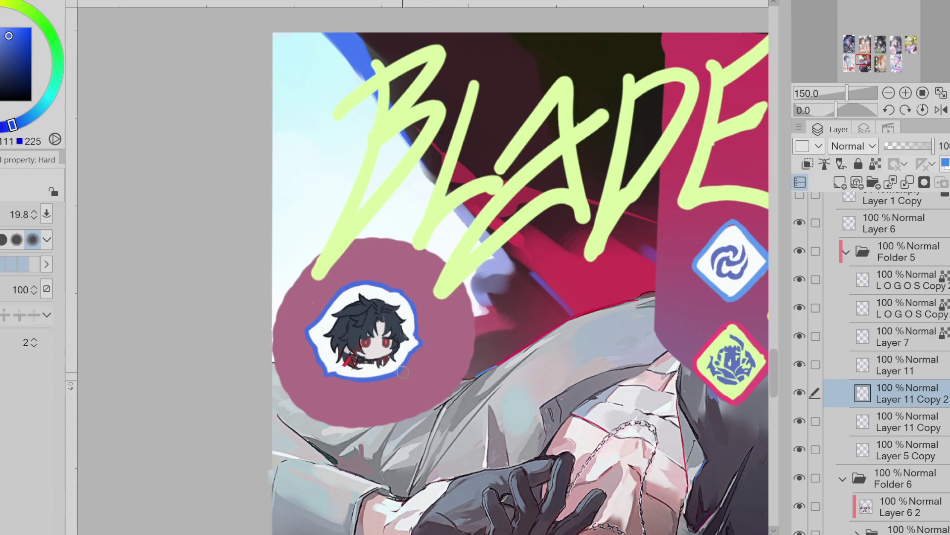
scroll(464, 340, down, 4)
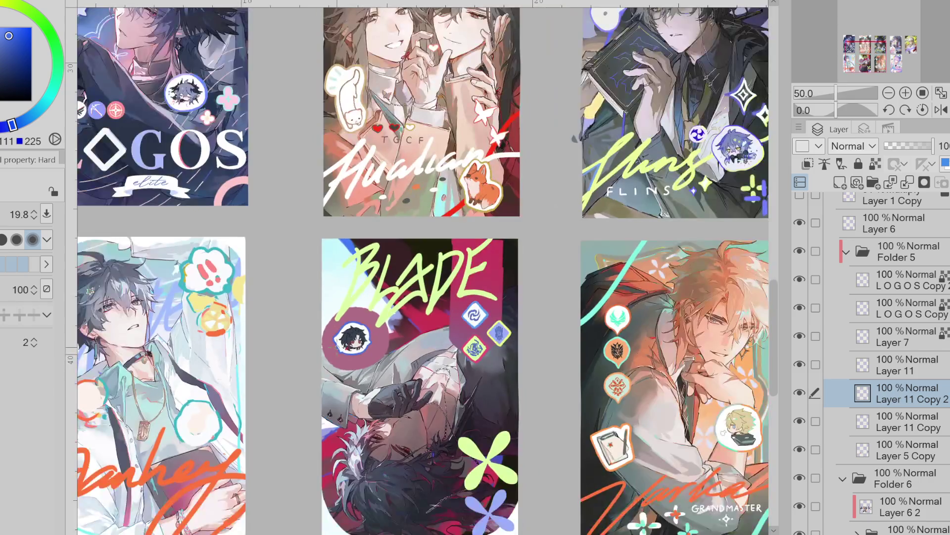
scroll(479, 448, up, 1)
click(908, 455)
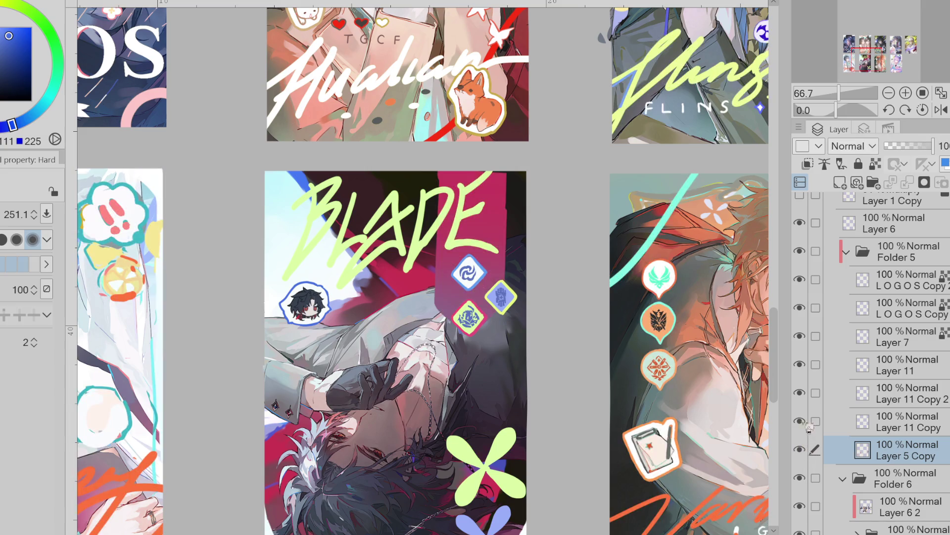
click(861, 399)
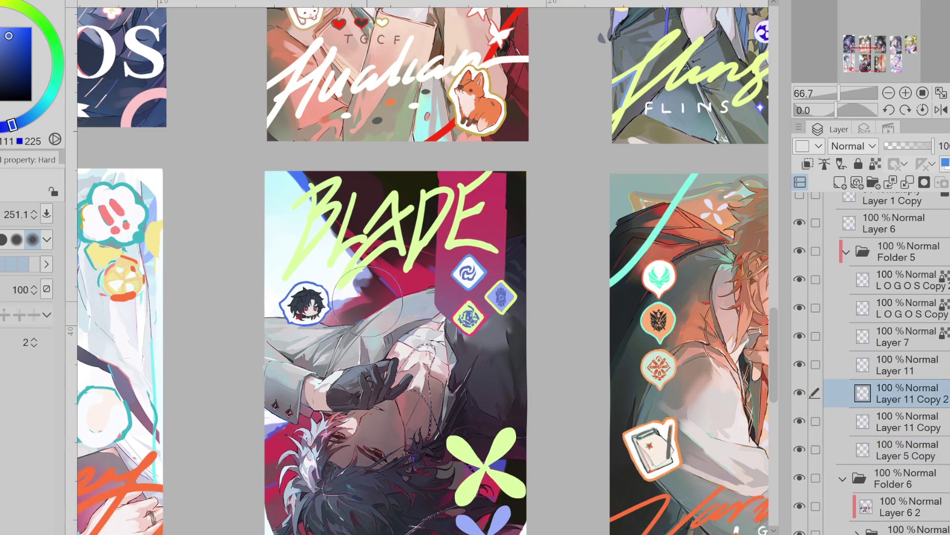
scroll(417, 312, up, 3)
- Bucket-fill the sticker outline, then fill its lower right part with the flower's lime green
key(m)
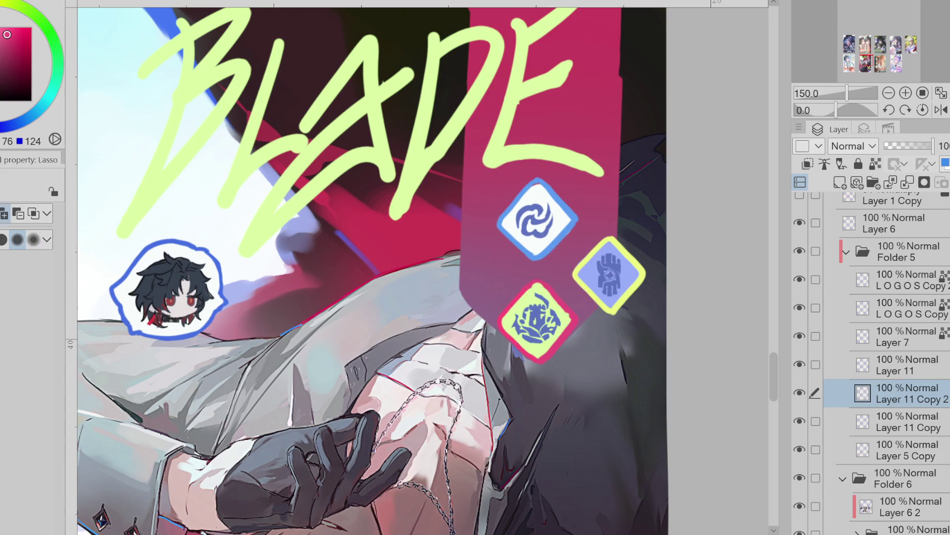
key(g)
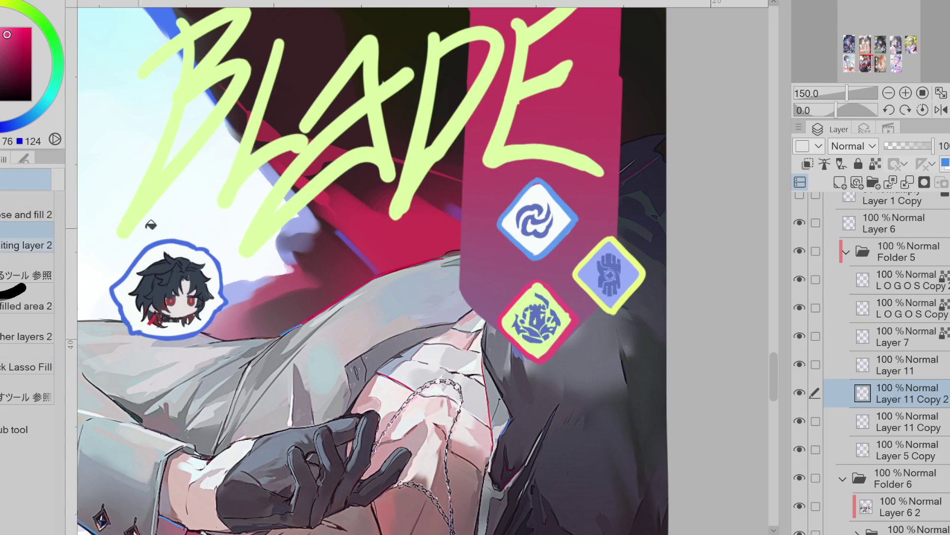
click(121, 293)
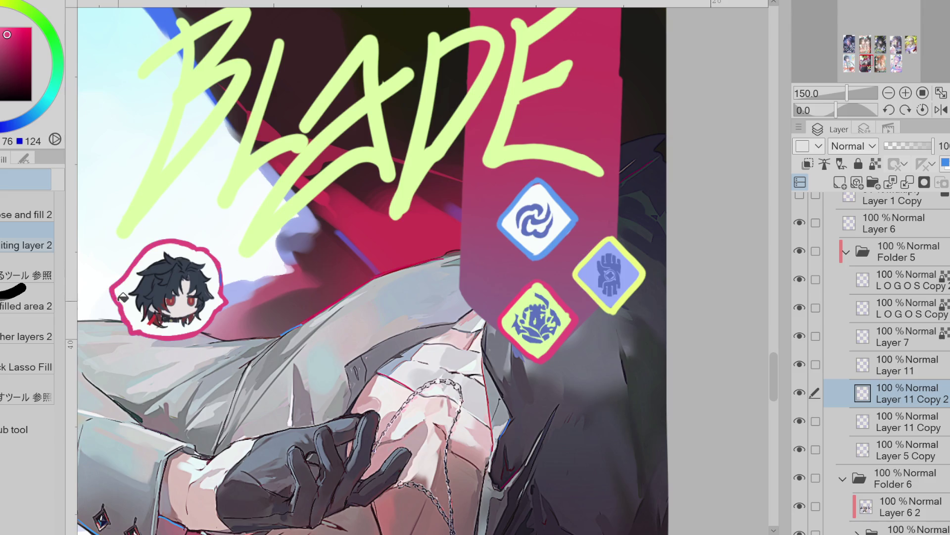
scroll(177, 277, down, 4)
alt+click(388, 430)
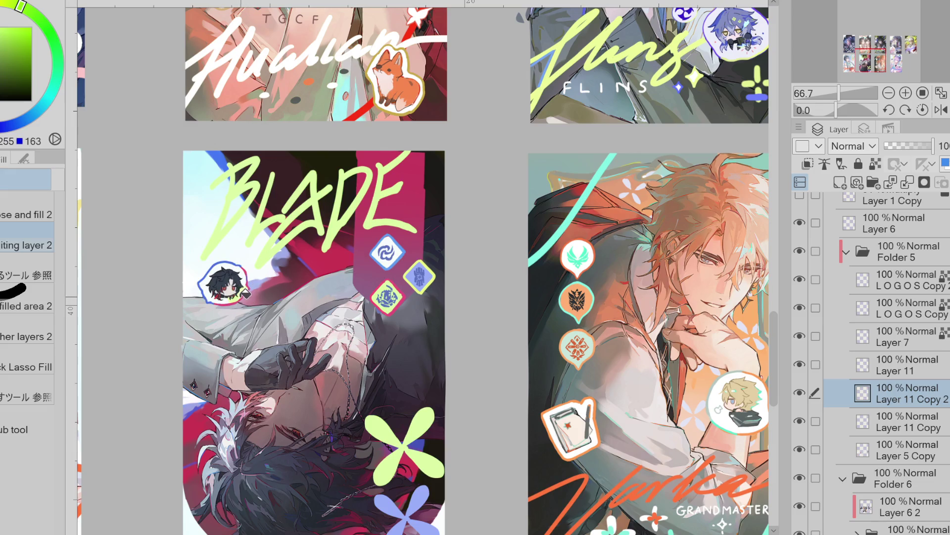
click(255, 284)
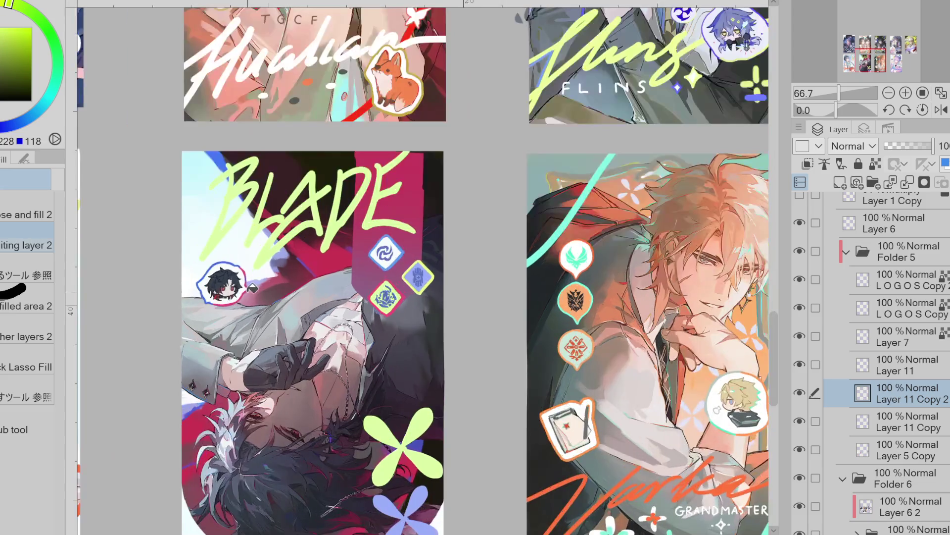
- Toggle Layer 11 Copy 2 to compare, then lock Layer 11's transparent pixels
scroll(255, 284, up, 2)
scroll(268, 277, down, 2)
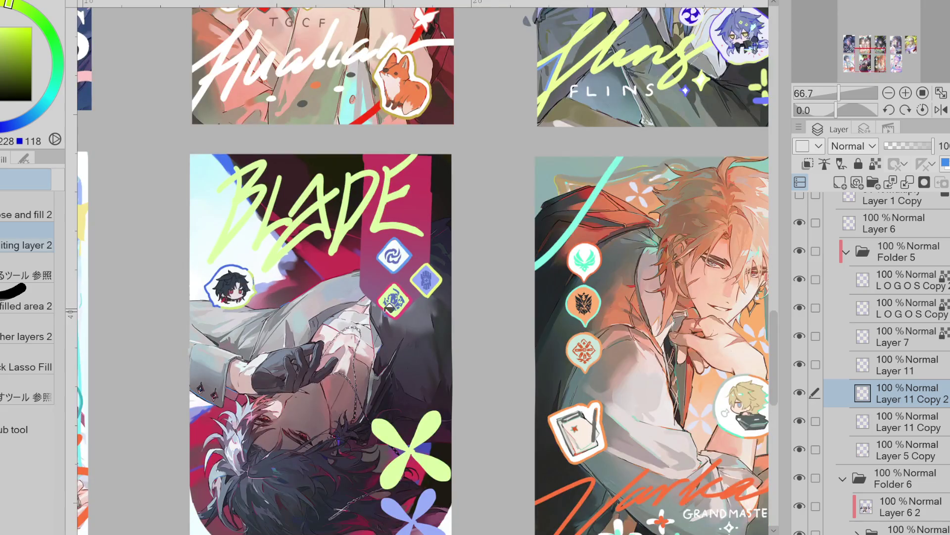
scroll(272, 297, up, 2)
click(801, 394)
click(800, 393)
click(800, 393)
click(800, 394)
click(858, 372)
click(875, 164)
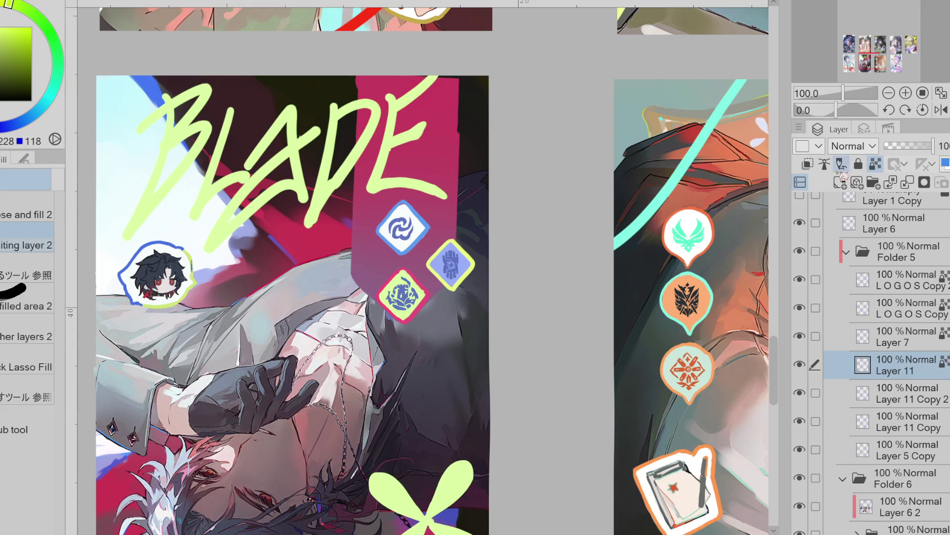
key(e)
mouse_move(260, 281)
mouse_down()
mouse_move(213, 258)
mouse_move(195, 262)
mouse_move(218, 284)
mouse_up()
scroll(472, 303, up, 2)
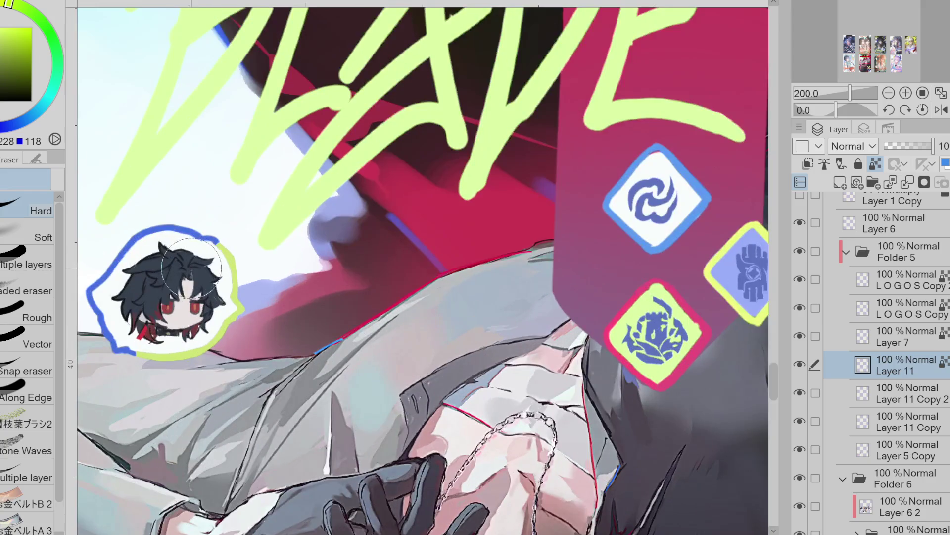
key(p)
alt+click(192, 278)
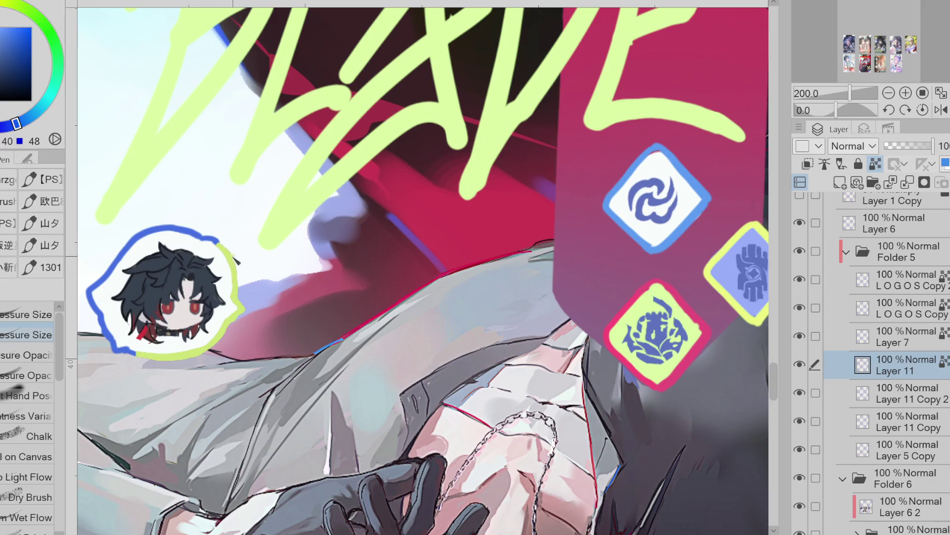
alt+click(237, 260)
drag(150, 290, 183, 274)
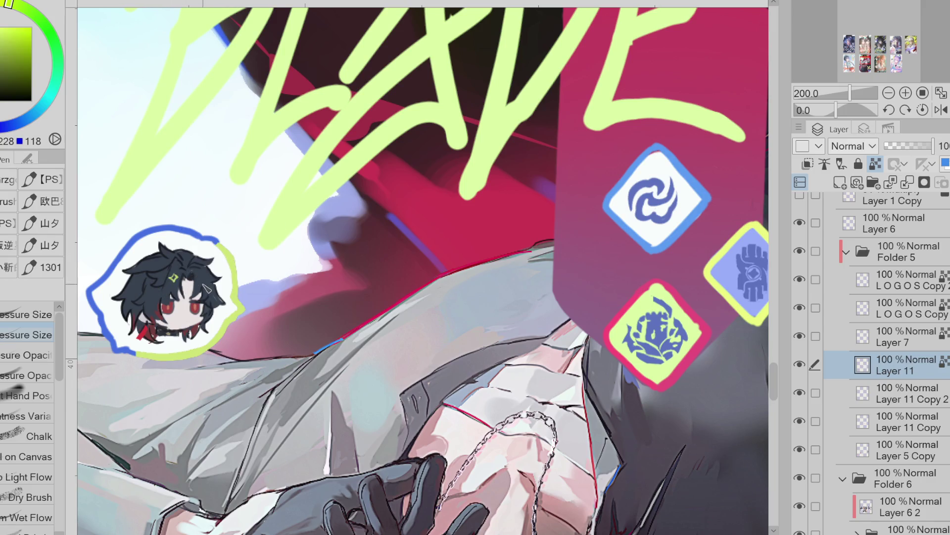
alt+click(214, 246)
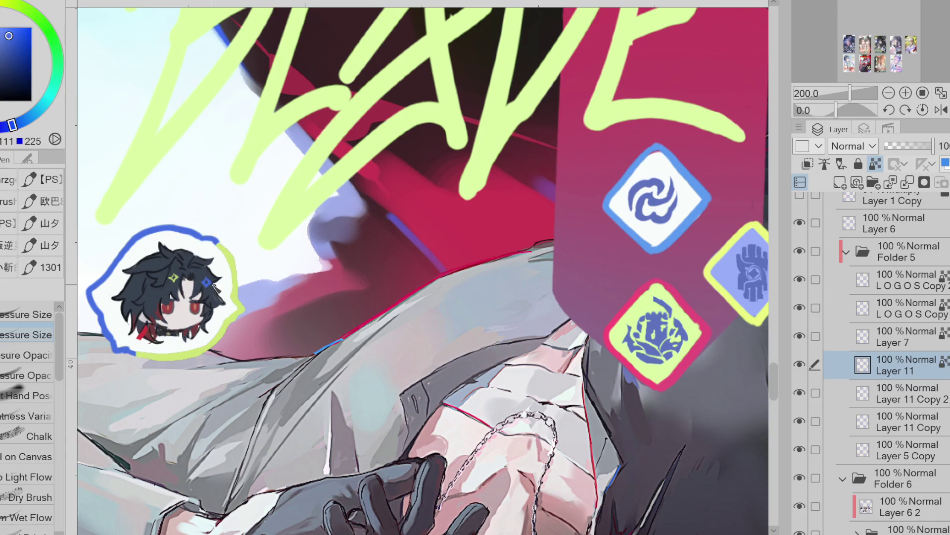
scroll(242, 367, down, 1)
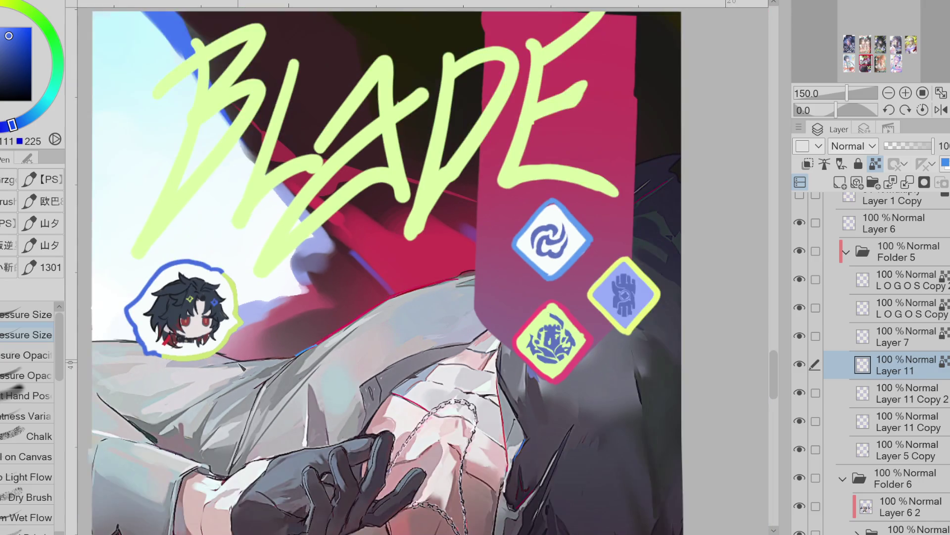
scroll(596, 246, down, 1)
scroll(596, 247, up, 1)
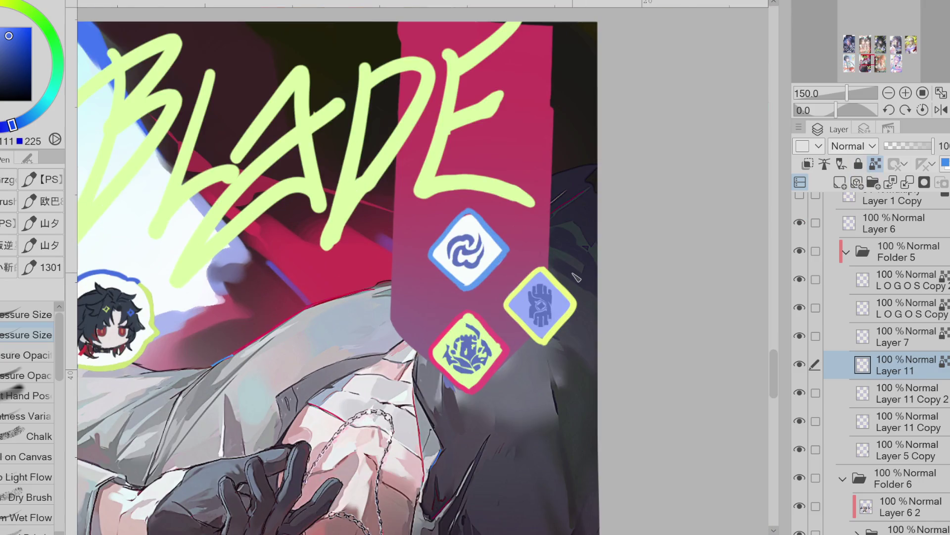
click(46, 24)
- Fill the top diamond's swirl icon with teal
click(456, 249)
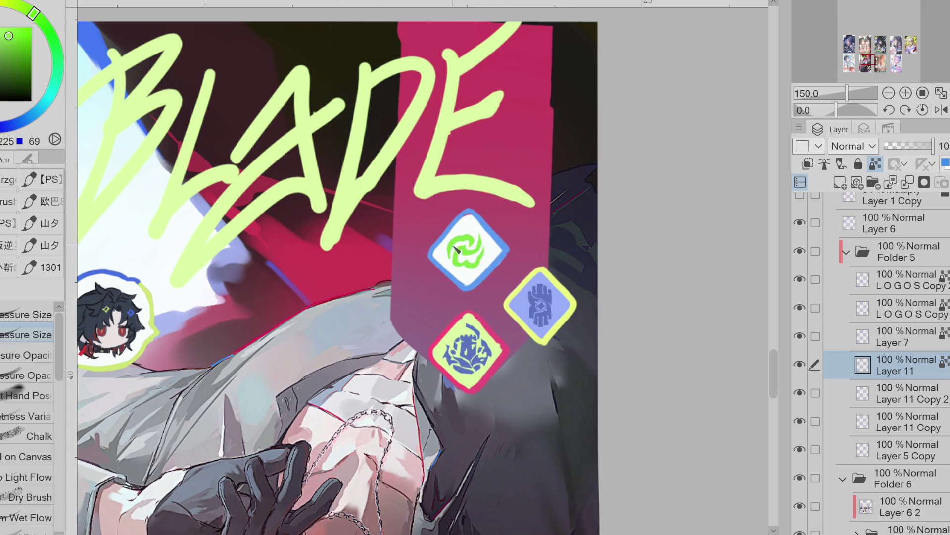
click(46, 101)
click(488, 255)
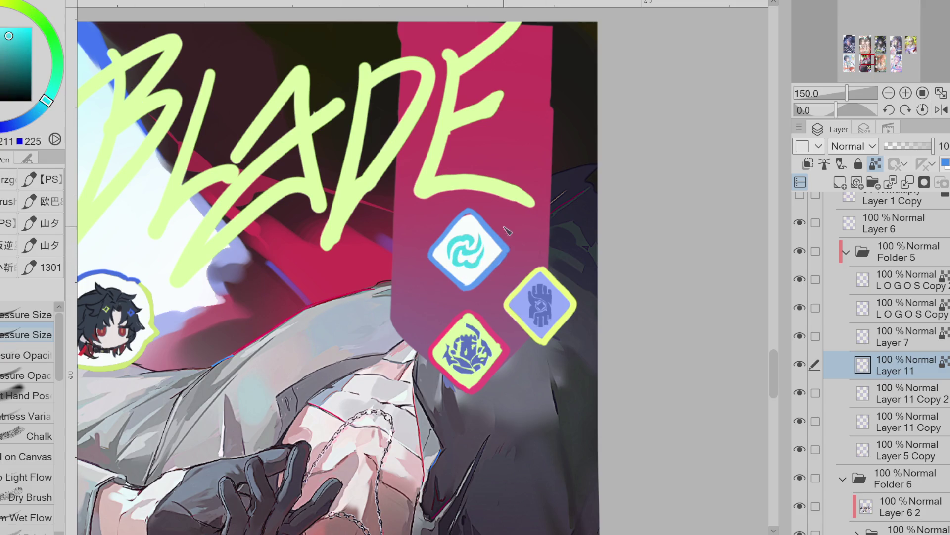
drag(60, 75, 94, 89)
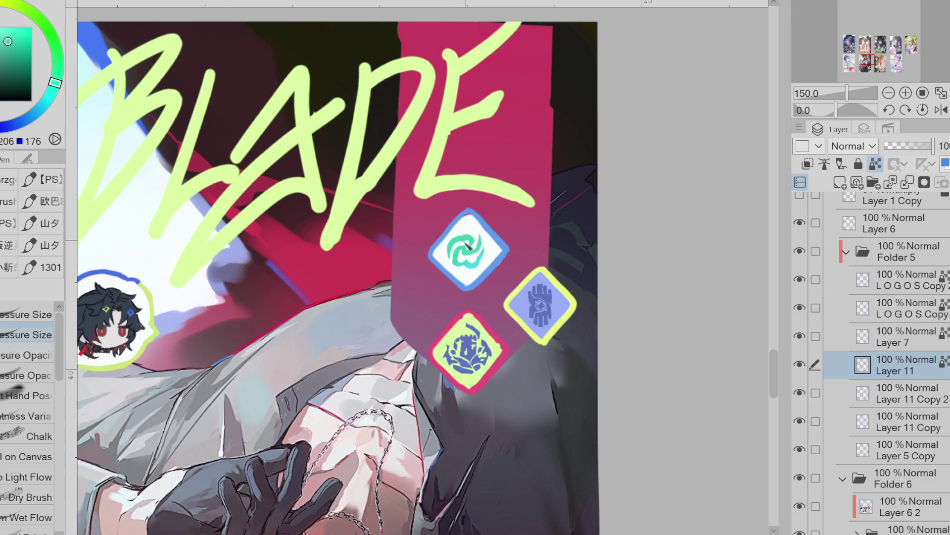
- Recolour the right diamond's fist icon white
click(27, 4)
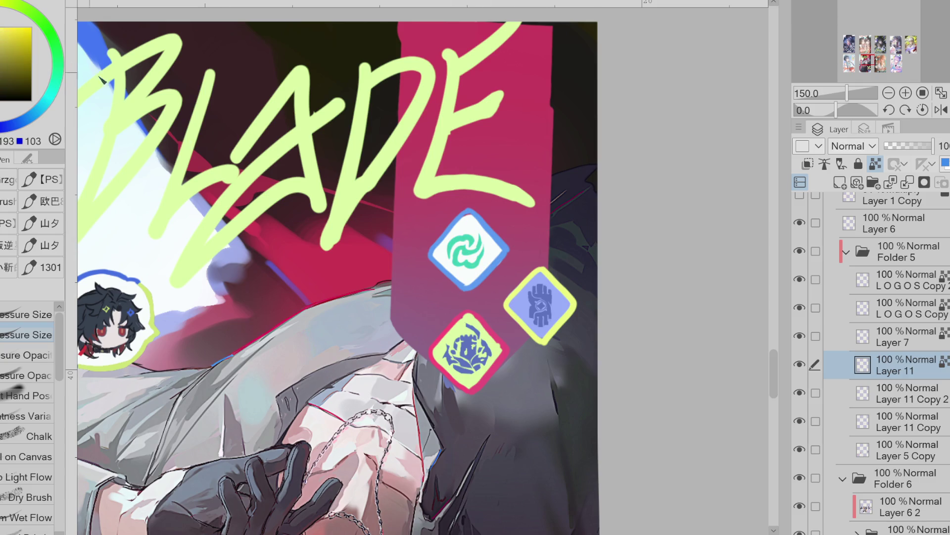
click(543, 329)
click(549, 322)
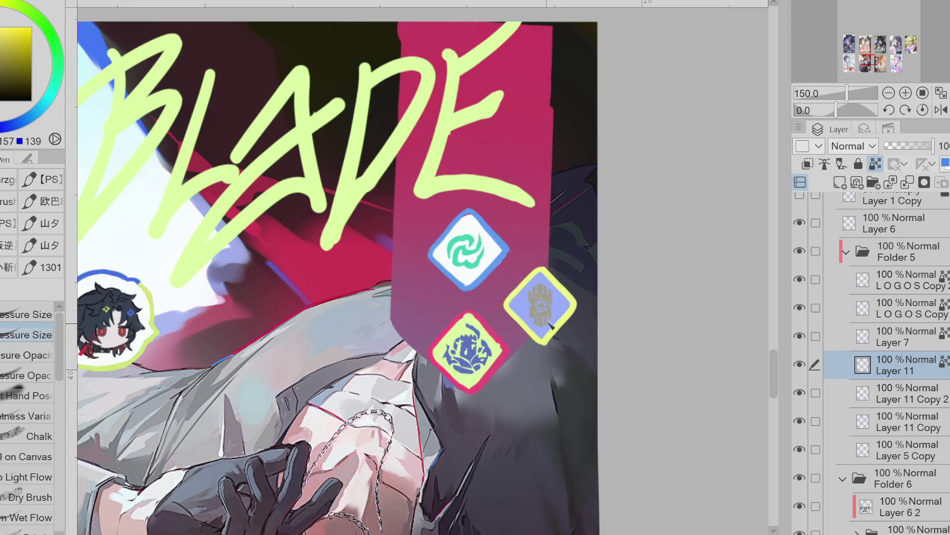
key(x)
click(544, 286)
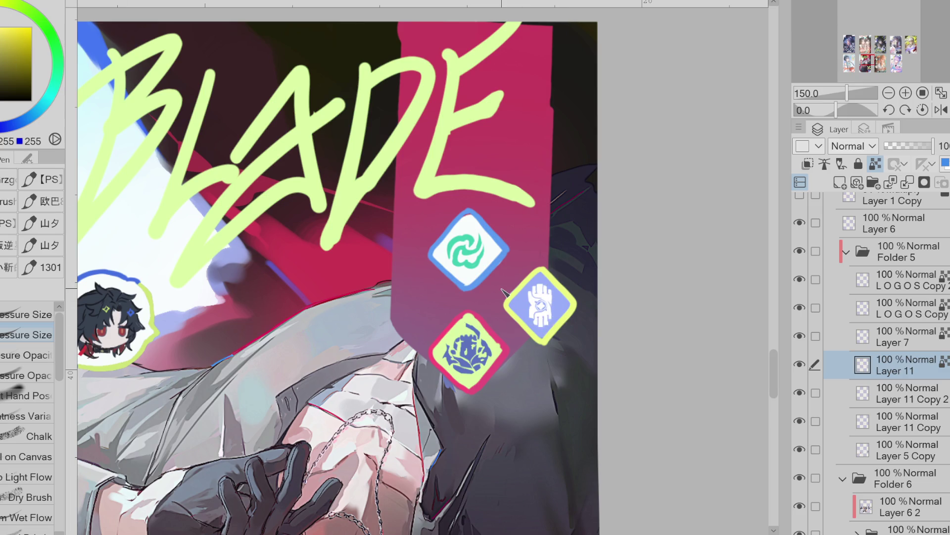
- Fill the bottom diamond's rose icon a dark rose tone
alt+click(495, 336)
click(470, 366)
alt+click(540, 229)
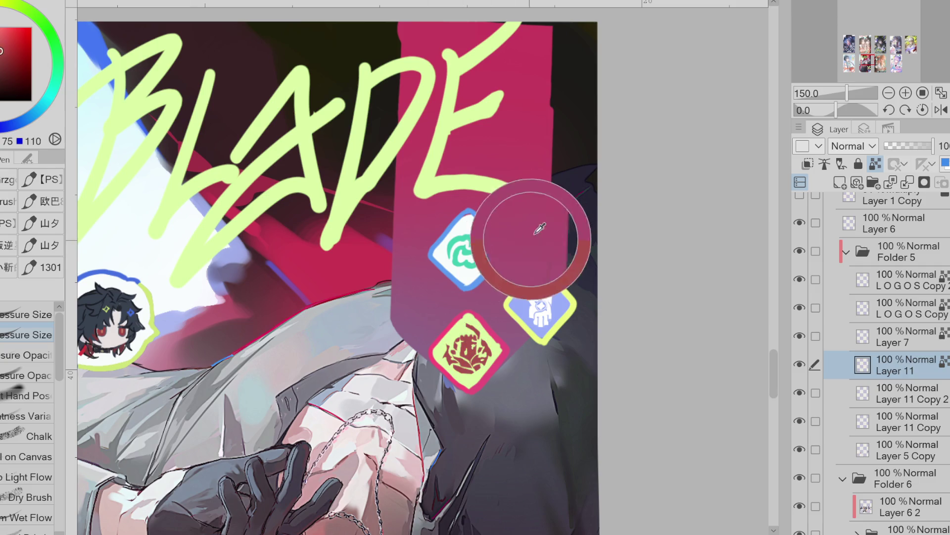
alt+click(131, 307)
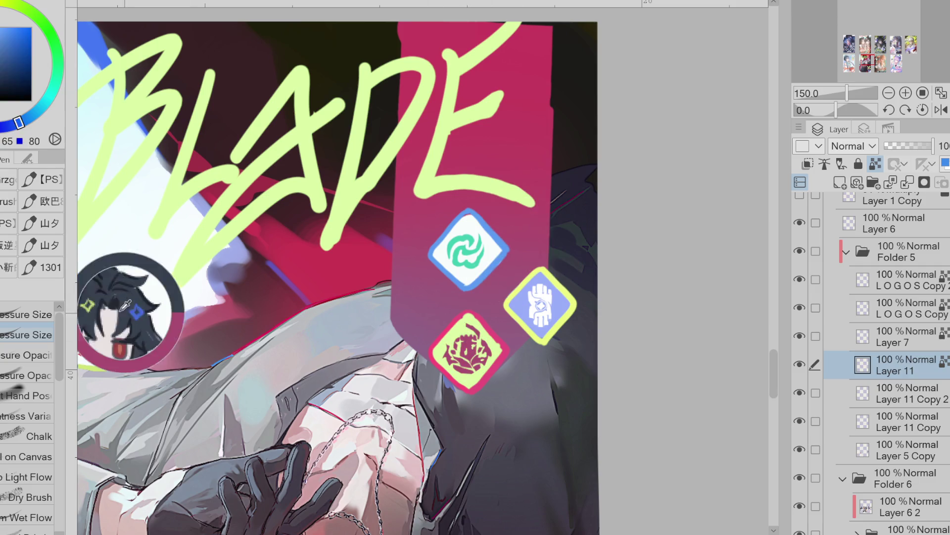
click(471, 351)
scroll(513, 148, down, 2)
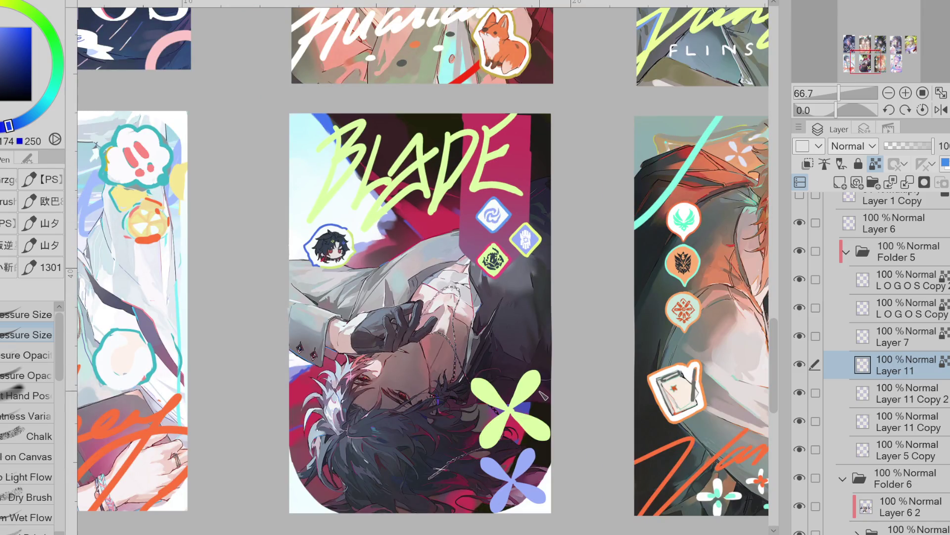
- Try red fills on the rose and swirl icons, then undo them
alt+click(523, 398)
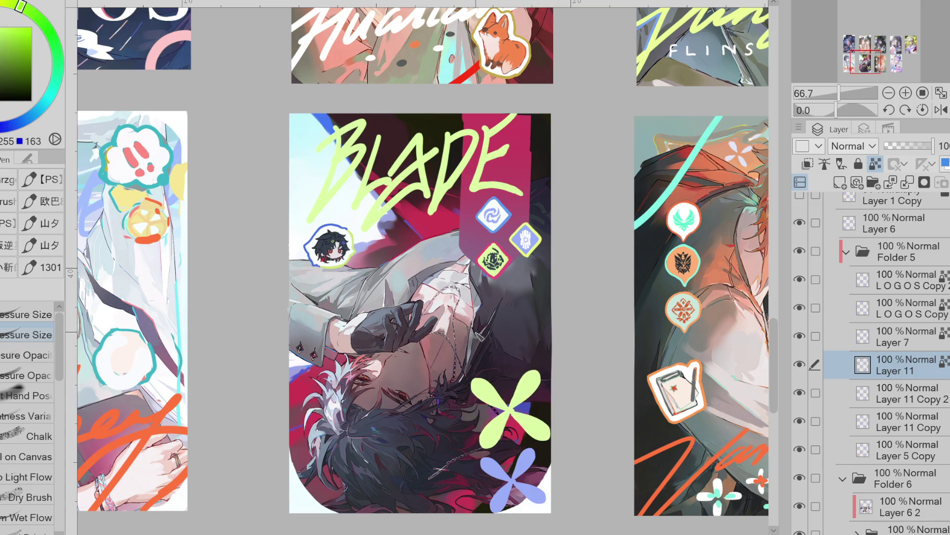
alt+click(444, 220)
click(495, 277)
key(ctrl+z)
click(500, 223)
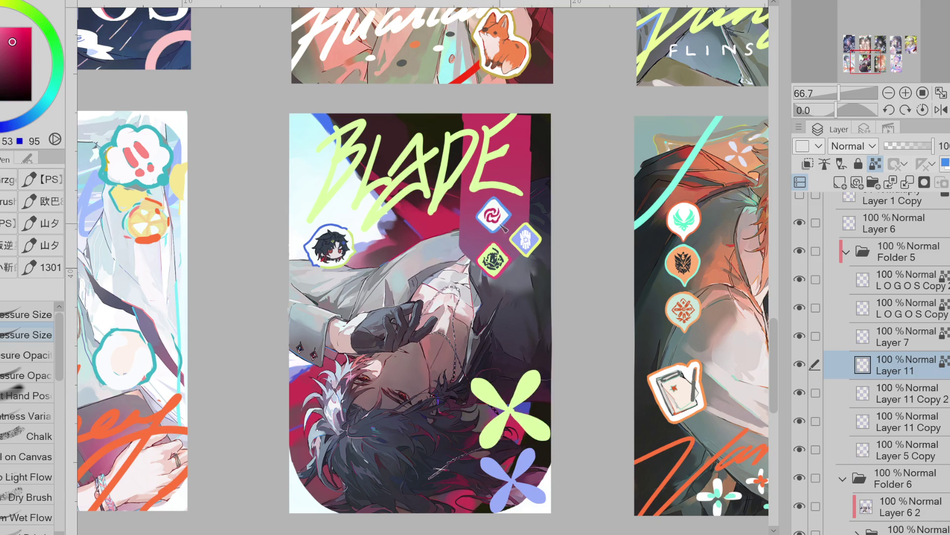
key(ctrl+z)
key(ctrl+y)
key(ctrl+z)
scroll(541, 531, left, 5)
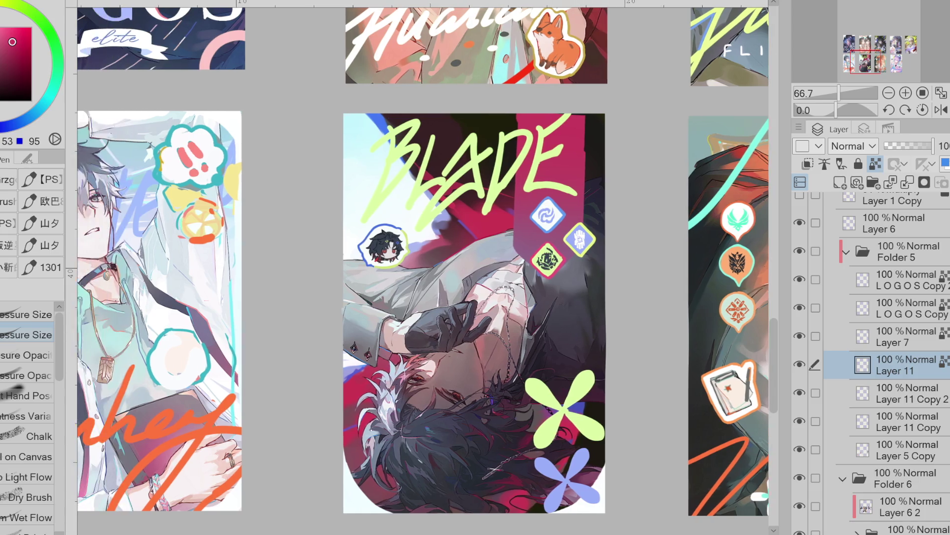
scroll(424, 259, right, 2)
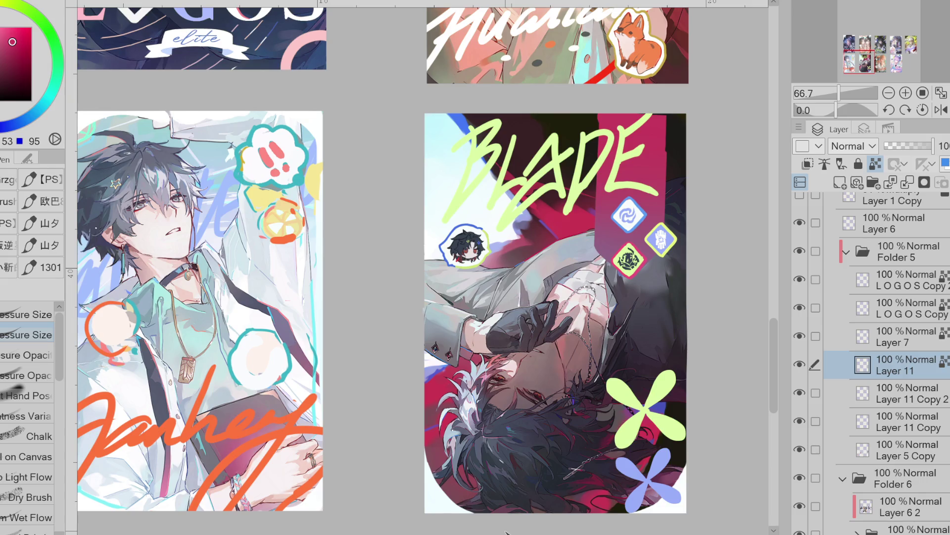
- Toggle Layer 11 and Layer 11 Copy 2 visibility to inspect their contents
click(800, 365)
click(800, 393)
click(800, 365)
click(887, 421)
key(e)
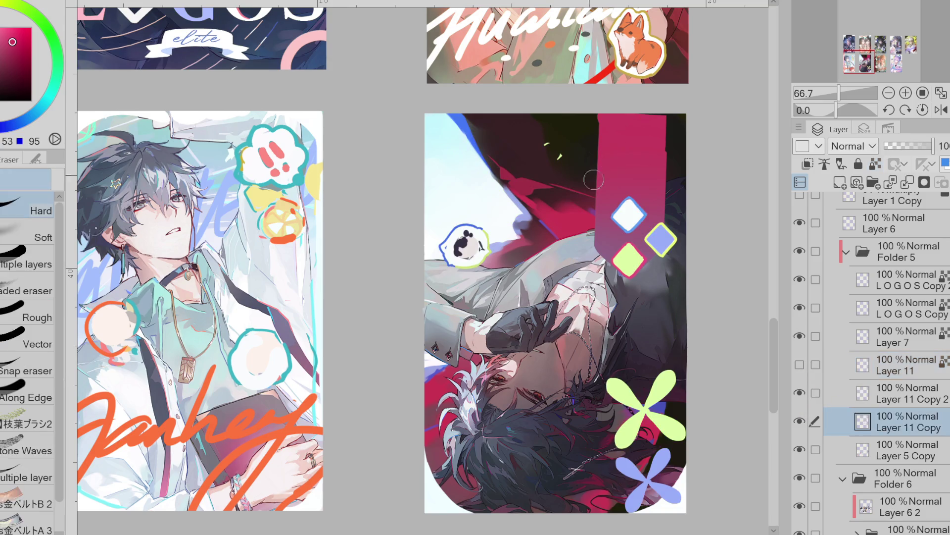
click(903, 394)
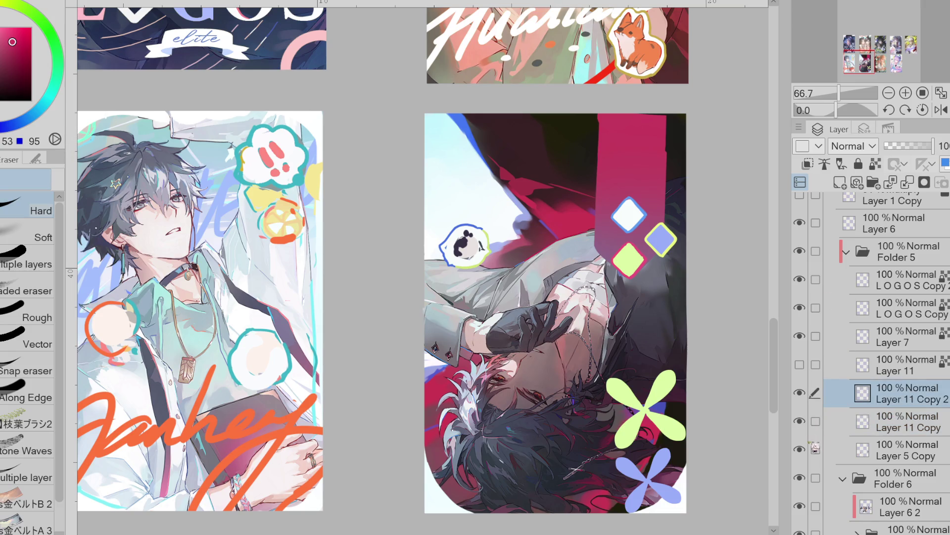
- Extend the pink column's right edge slightly on Layer 5 Copy with the pen
click(895, 450)
key(p)
alt+click(654, 145)
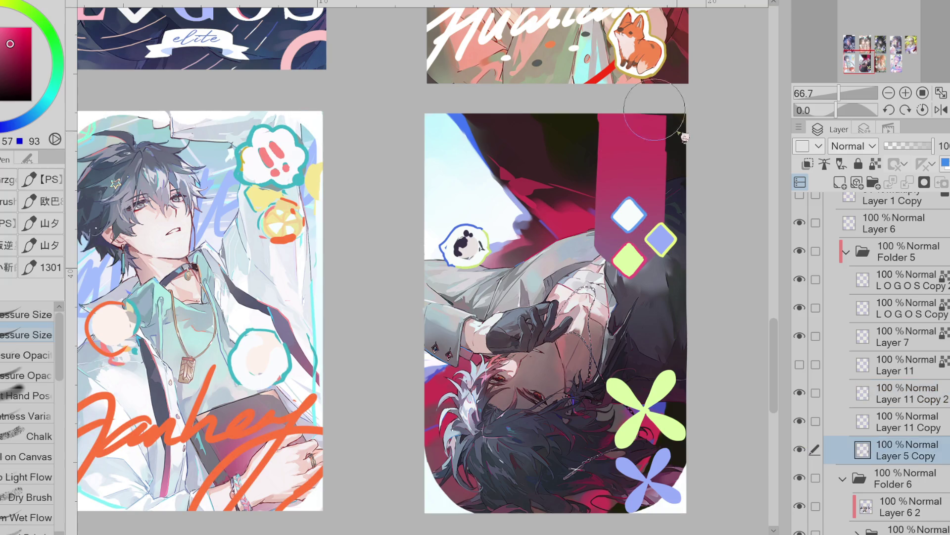
drag(669, 119, 663, 116)
- Merge Layer 11 down into Layer 11 Copy 2, zoom out, and toggle it to compare
click(801, 366)
click(905, 396)
click(800, 392)
click(800, 392)
click(886, 365)
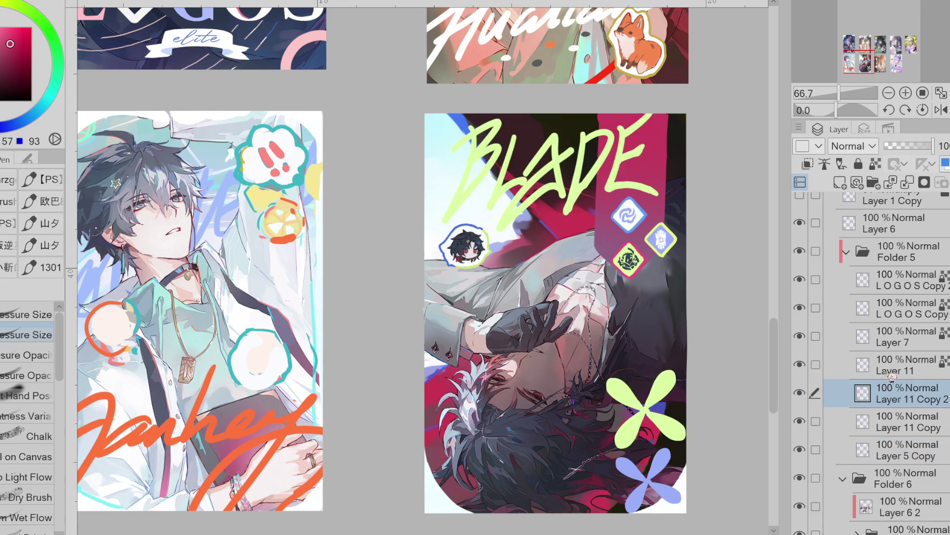
key(ctrl+e)
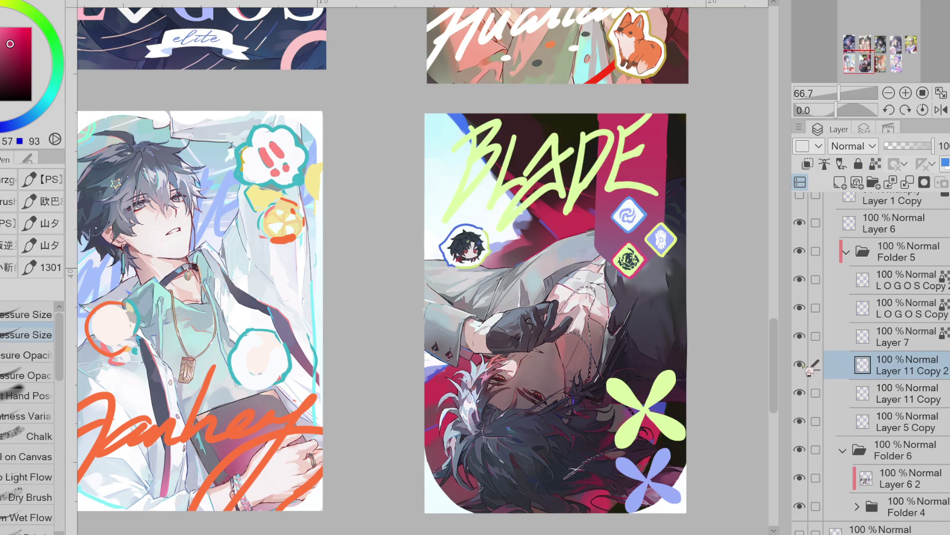
key(ctrl+minus)
key(ctrl+minus)
key(ctrl+minus)
click(802, 368)
click(802, 368)
click(802, 368)
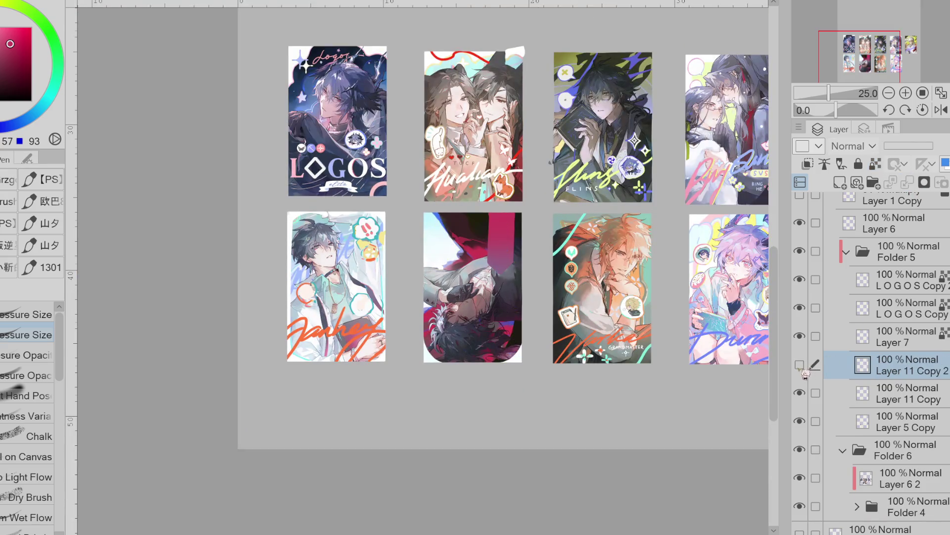
- Zoom out and toggle Layer 11 Copy 2 and Layer 11 Copy to check the titles
key(ctrl+minus)
click(802, 369)
click(802, 369)
click(802, 369)
click(806, 392)
click(806, 392)
click(805, 392)
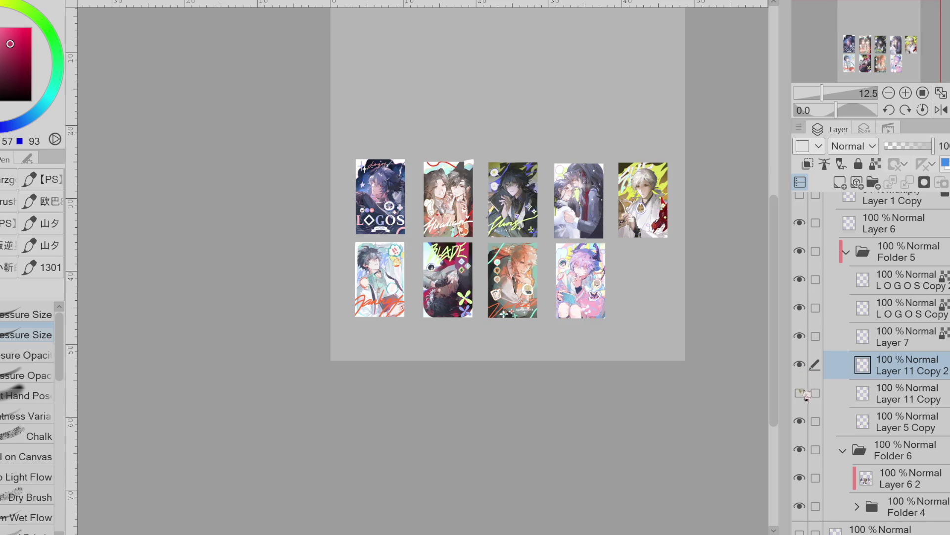
click(805, 392)
key(ctrl+plus)
click(805, 392)
click(805, 392)
click(806, 392)
click(806, 392)
click(806, 392)
click(805, 392)
- Show Layer 11 Copy 2, merge it into Layer 11 Copy, and toggle the result to verify
click(802, 369)
click(800, 364)
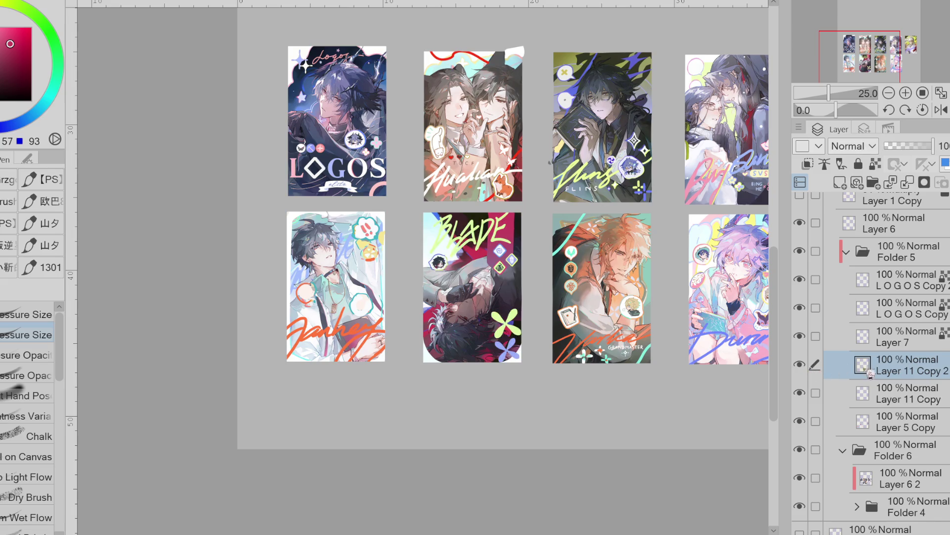
key(ctrl+e)
click(811, 369)
click(811, 369)
key(ctrl+minus)
click(811, 369)
click(811, 369)
click(811, 368)
click(811, 369)
click(811, 369)
click(810, 369)
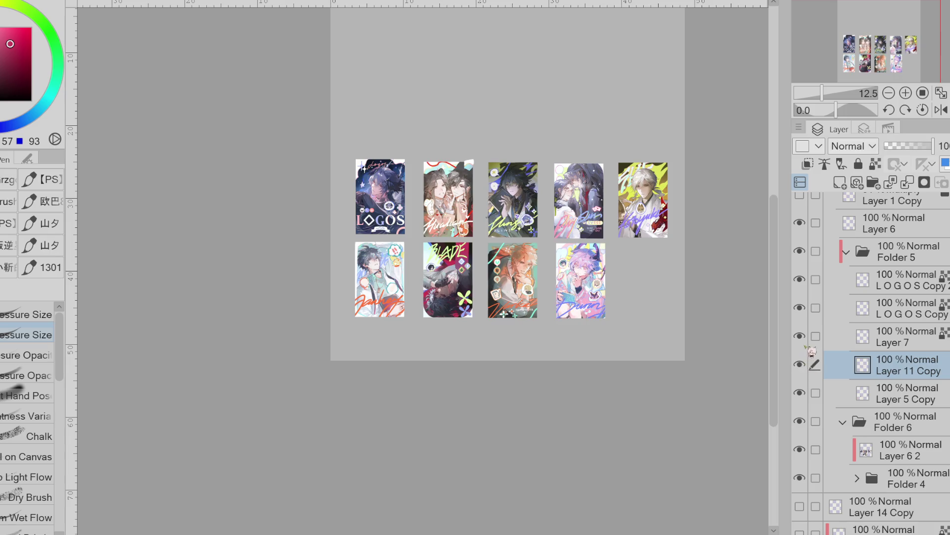
click(810, 369)
click(811, 368)
click(810, 368)
click(811, 368)
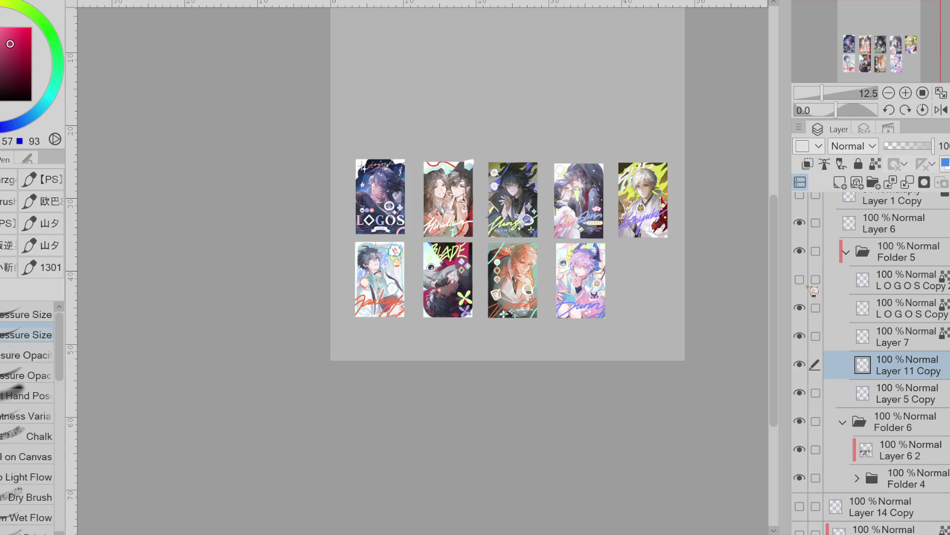
- Toggle LOGOS Copy and Layer 7 to check the other card titles and red strokes
click(812, 317)
click(812, 317)
click(812, 318)
click(812, 318)
click(811, 317)
click(811, 341)
click(810, 340)
click(810, 341)
click(810, 343)
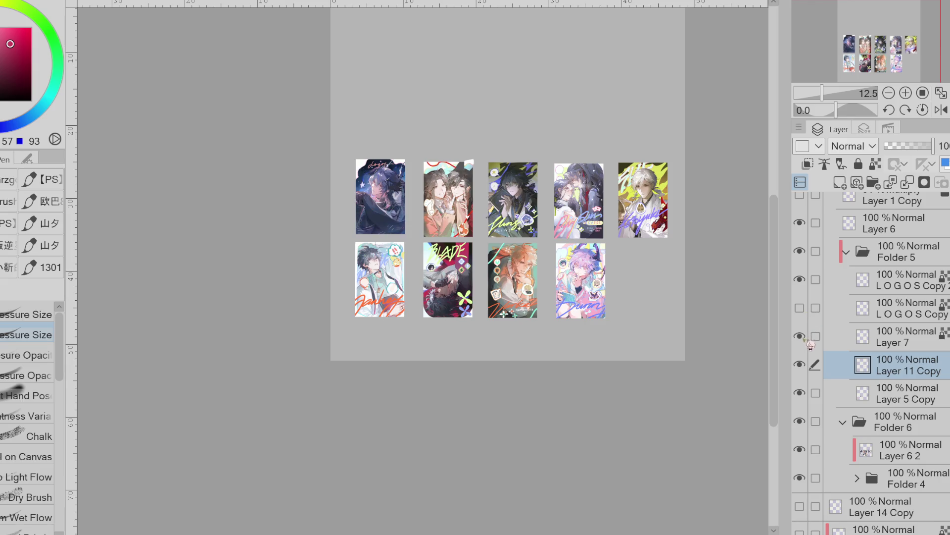
click(812, 318)
click(812, 317)
click(812, 317)
- Toggle Layer 11 Copy, Layer 5 Copy and Folder 6 to compare, leaving all visible
click(808, 370)
click(800, 365)
click(800, 393)
click(800, 393)
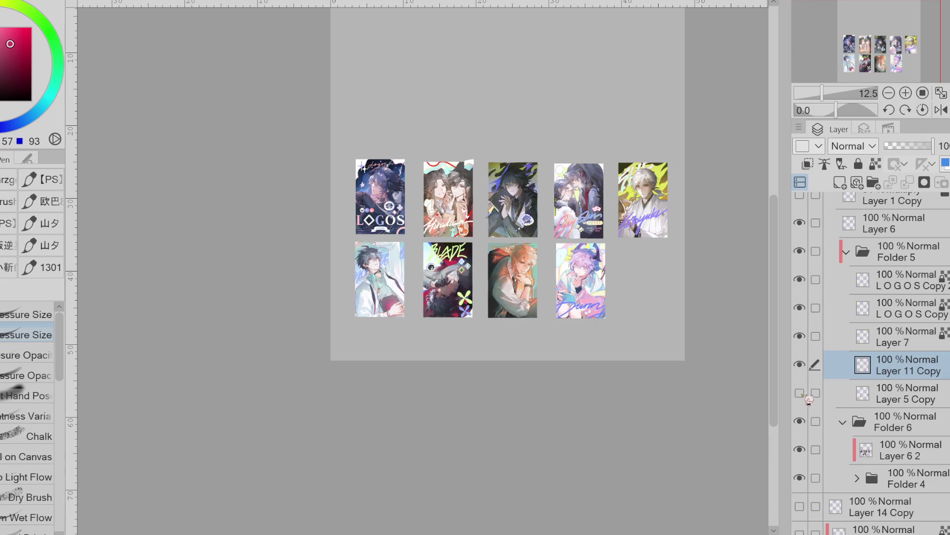
click(799, 393)
click(799, 393)
click(887, 398)
click(799, 421)
click(800, 421)
- Select Folder 5, LOGOS Copy 2, Layer 7 and Layer 11 Copy, then hide Folder 6's artwork
click(903, 243)
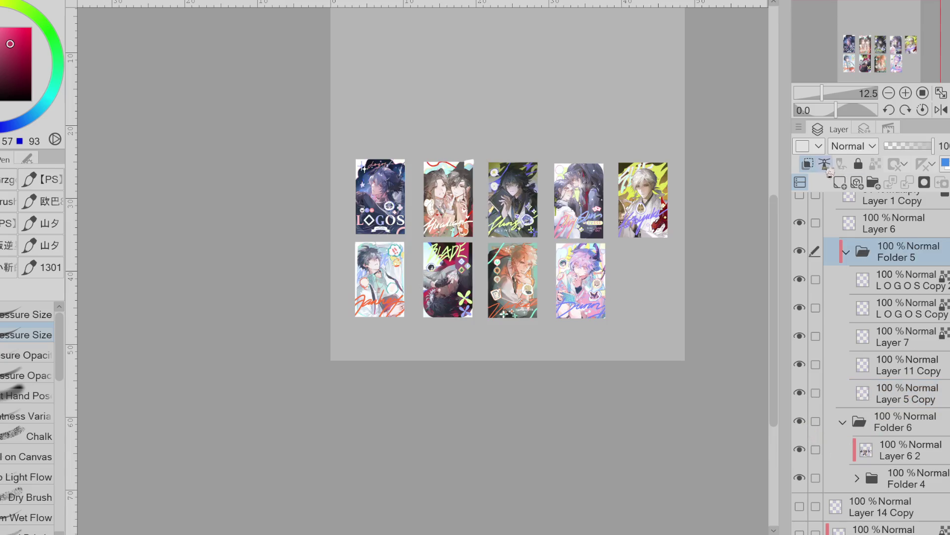
click(891, 354)
click(918, 287)
click(915, 333)
click(917, 367)
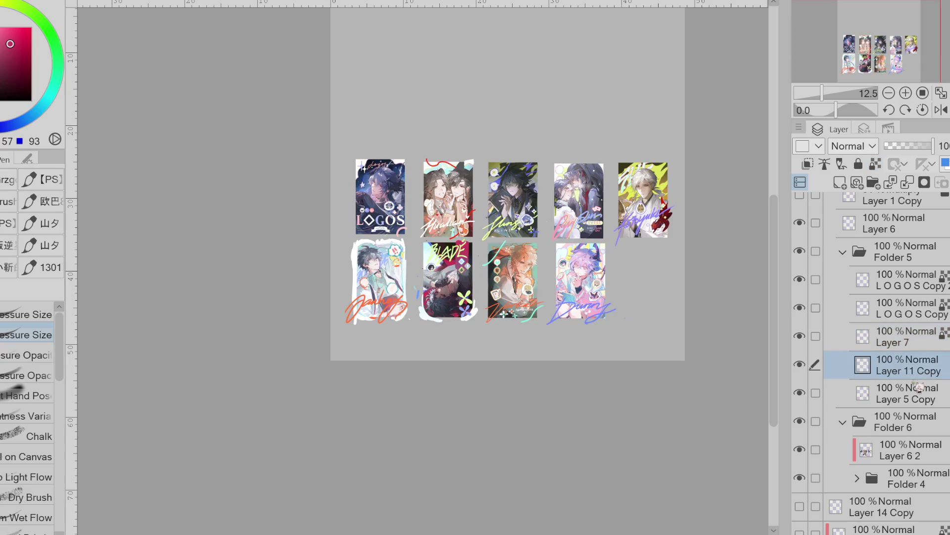
click(800, 421)
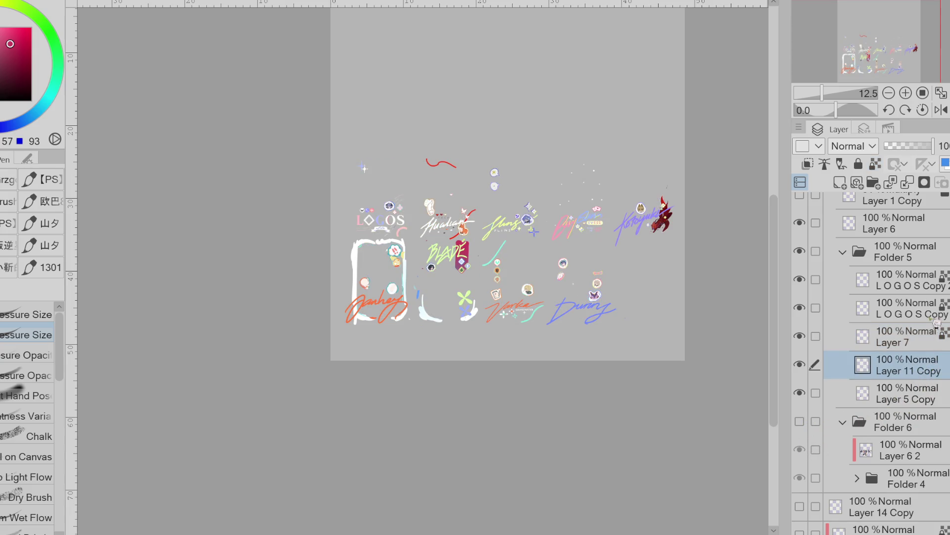
- Add a Gradient Map correction layer to Folder 5, cancelling the Tone Curve and Color Balance tries
click(927, 261)
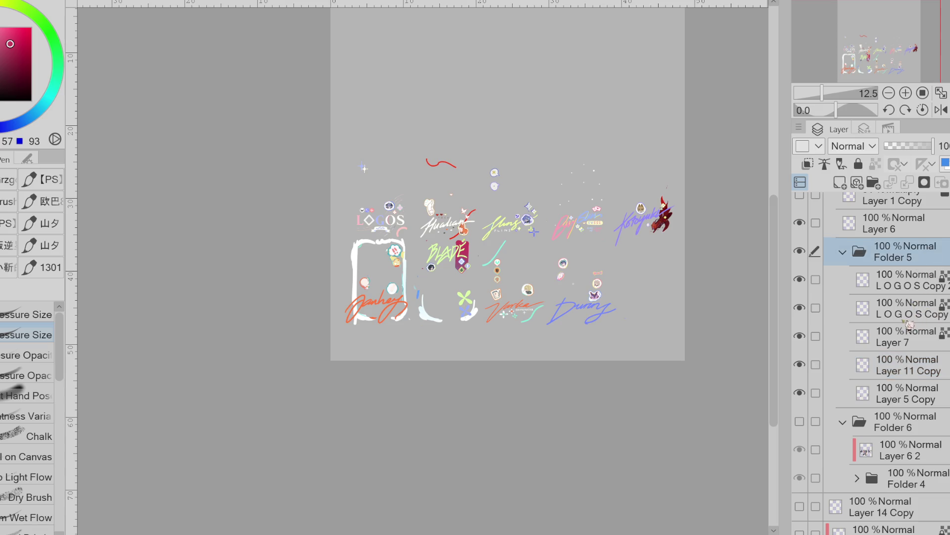
key(ctrl+m)
key(Escape)
key(ctrl+b)
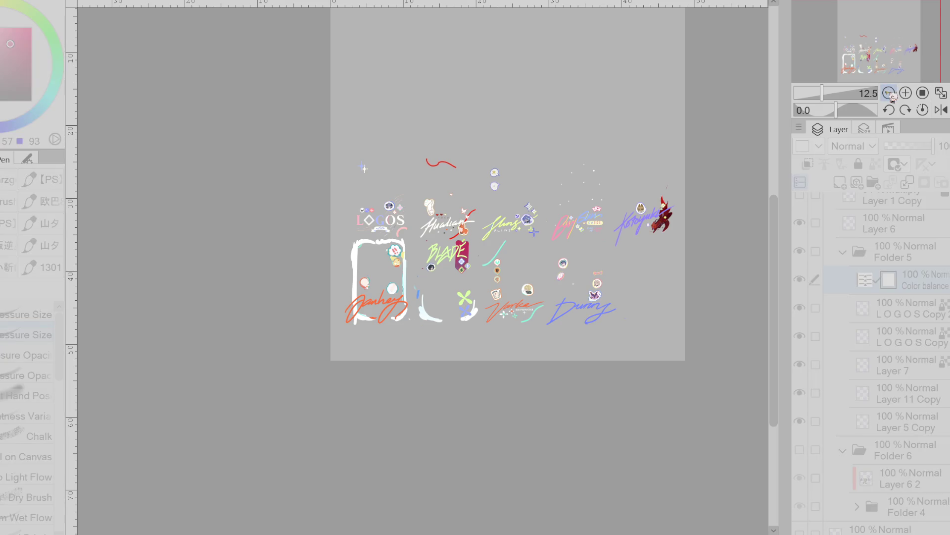
key(Escape)
key(g)
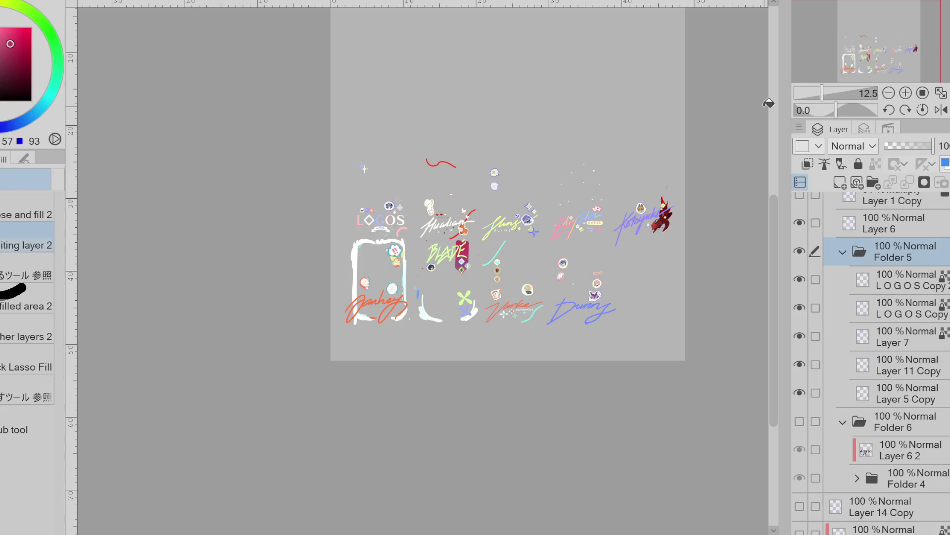
key(ctrl+shift+u)
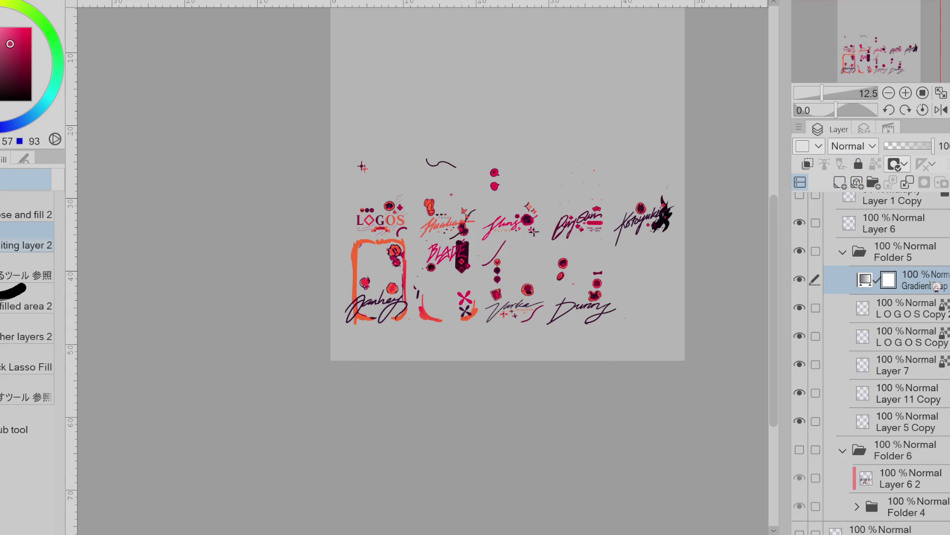
- Move the gradient map above Folder 5 and erase its mask off the white frame and signature
drag(936, 287, 891, 238)
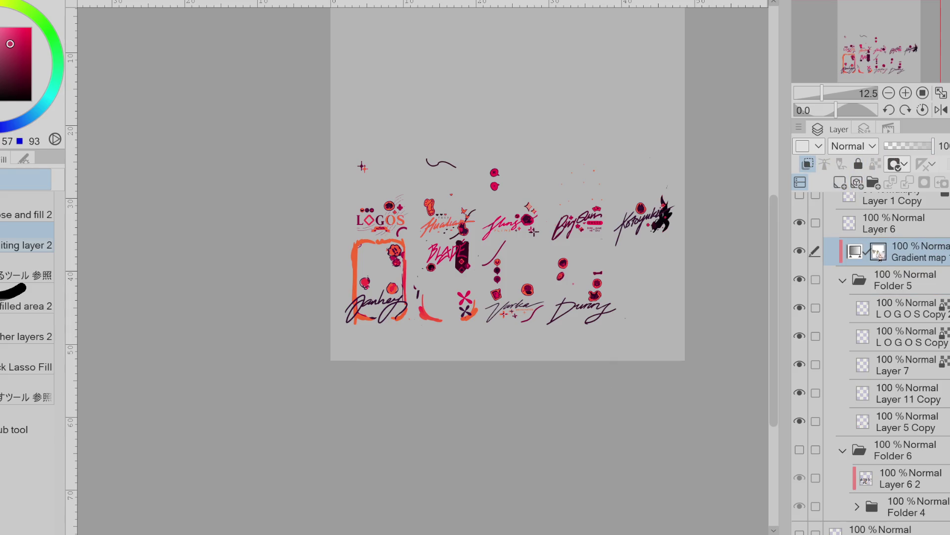
key(e)
mouse_move(406, 303)
mouse_down()
mouse_move(396, 292)
mouse_move(378, 310)
mouse_move(357, 299)
mouse_move(381, 178)
mouse_move(426, 212)
mouse_move(463, 198)
mouse_move(446, 218)
mouse_move(477, 156)
mouse_up()
mouse_move(528, 207)
mouse_down()
mouse_move(653, 208)
mouse_move(600, 219)
mouse_move(515, 267)
mouse_move(507, 293)
mouse_up()
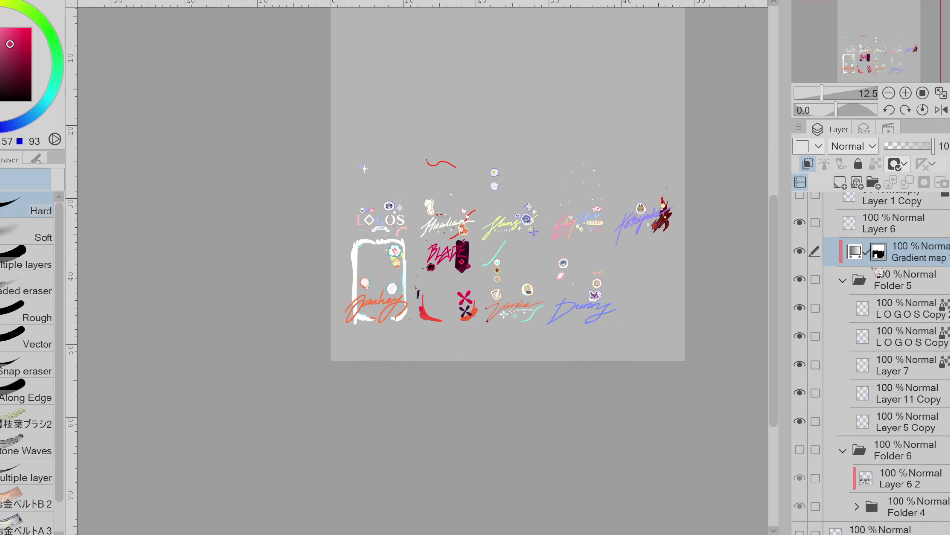
- Show Folder 6 so the card illustrations are visible again
click(800, 450)
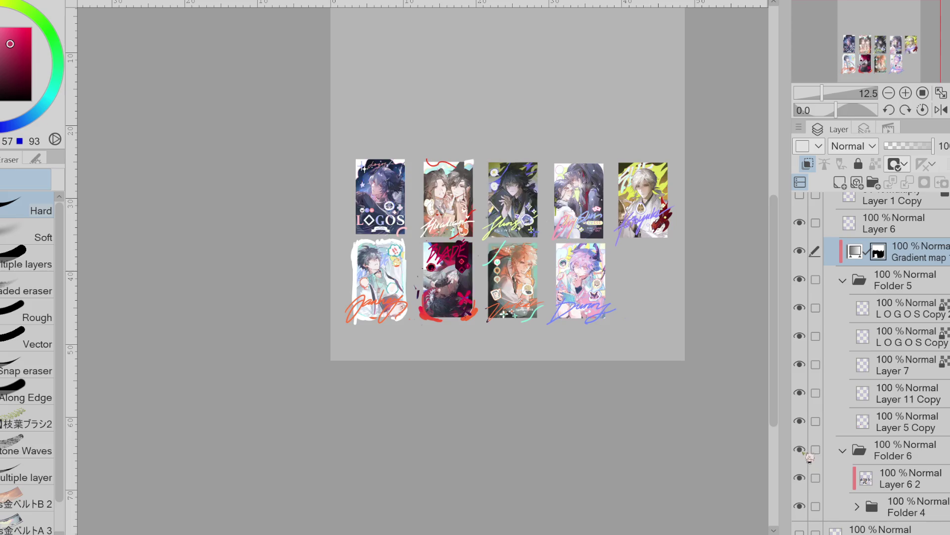
scroll(490, 307, up, 1)
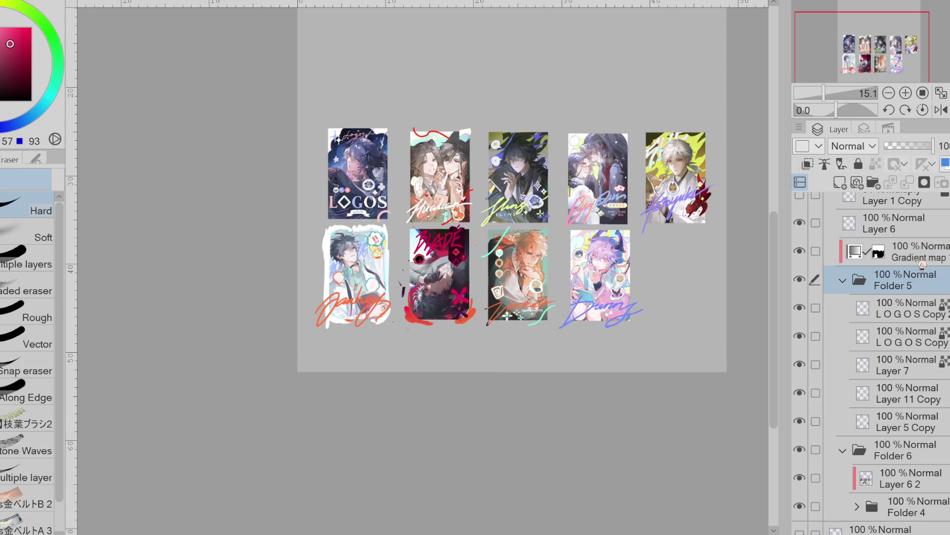
scroll(851, 151, down, 1)
scroll(853, 151, down, 3)
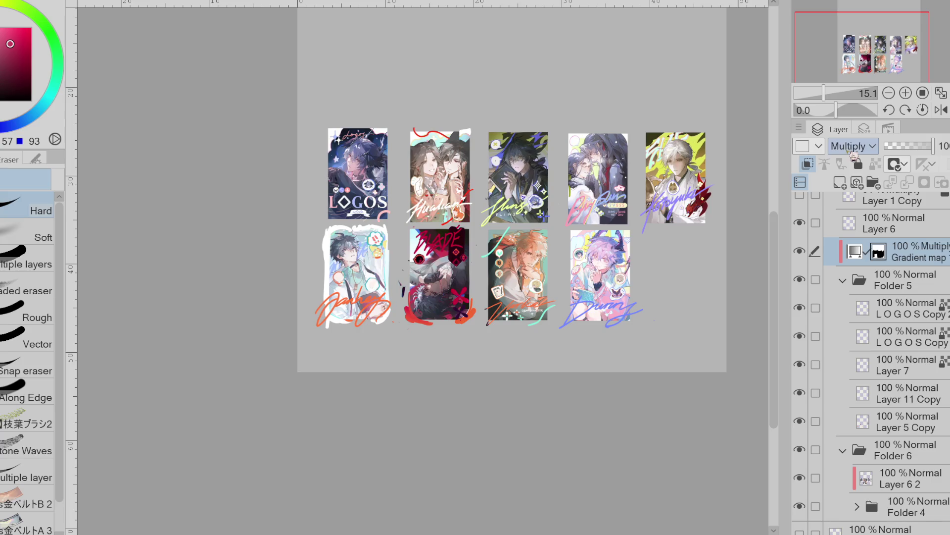
scroll(853, 151, up, 1)
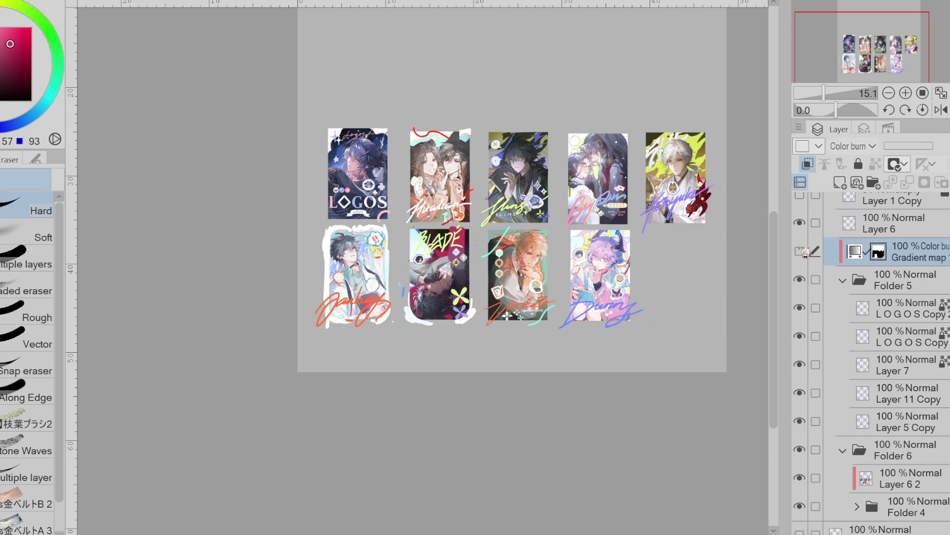
scroll(853, 148, down, 3)
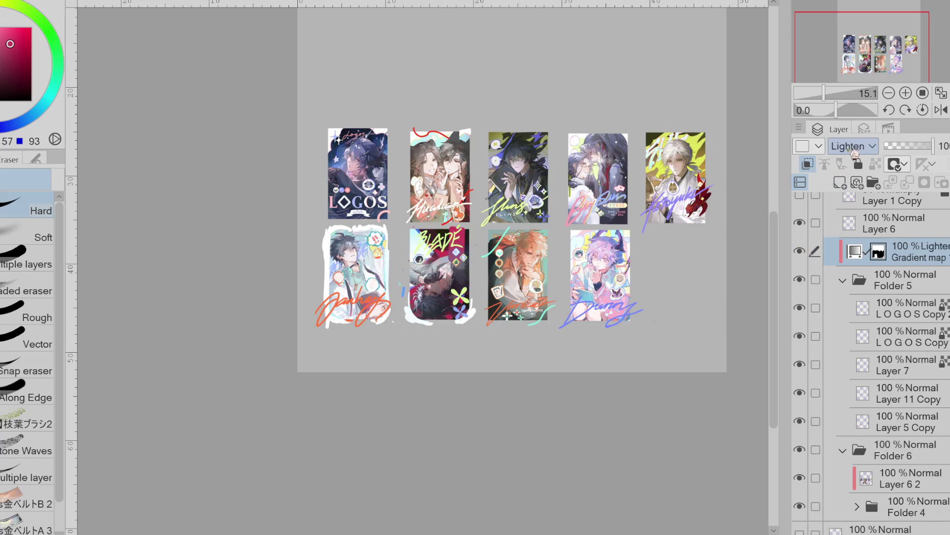
scroll(855, 150, up, 1)
scroll(855, 149, down, 5)
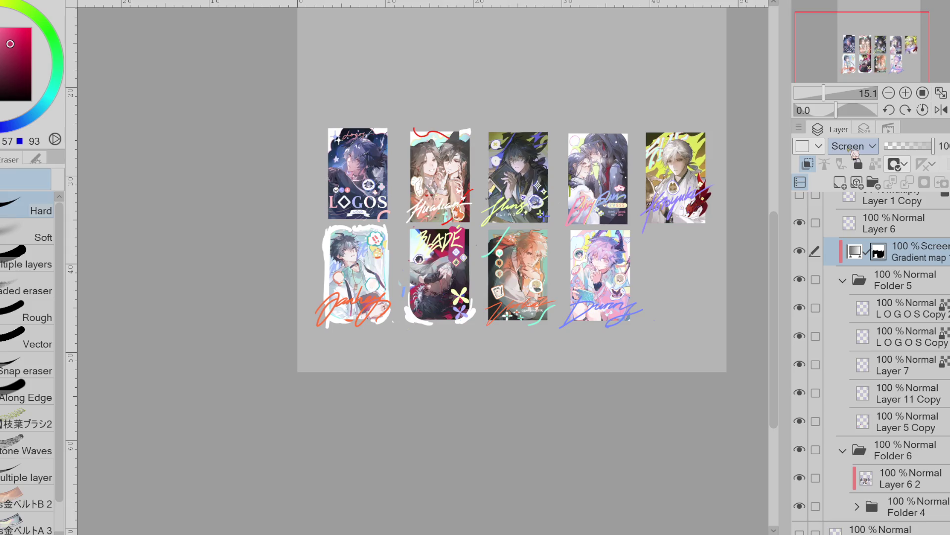
- Select the gradient map layer itself and set its blend mode to Hue
click(855, 255)
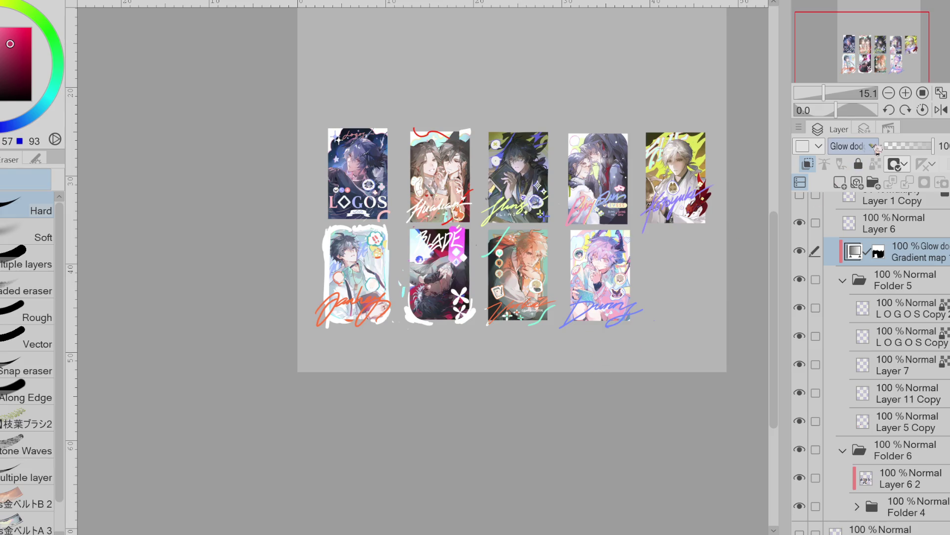
scroll(872, 147, down, 6)
scroll(878, 150, down, 3)
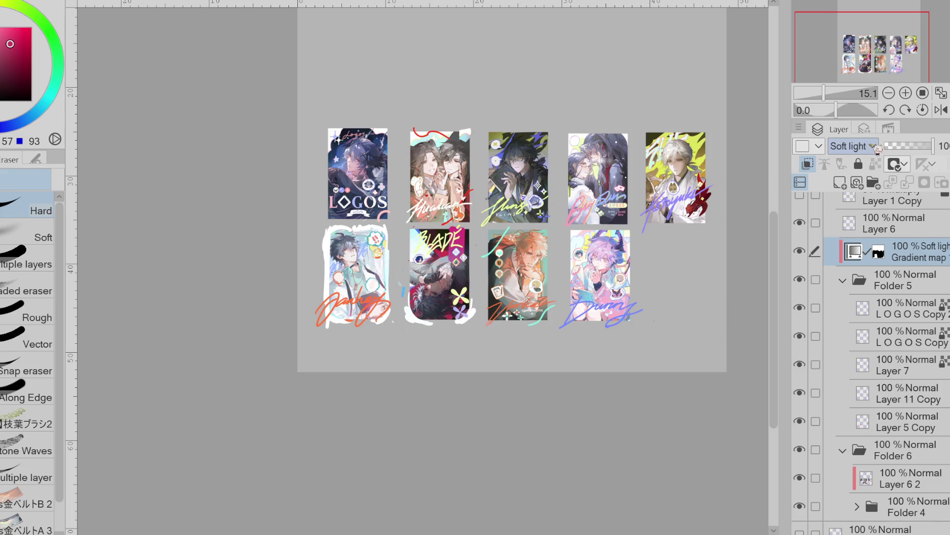
scroll(878, 150, down, 3)
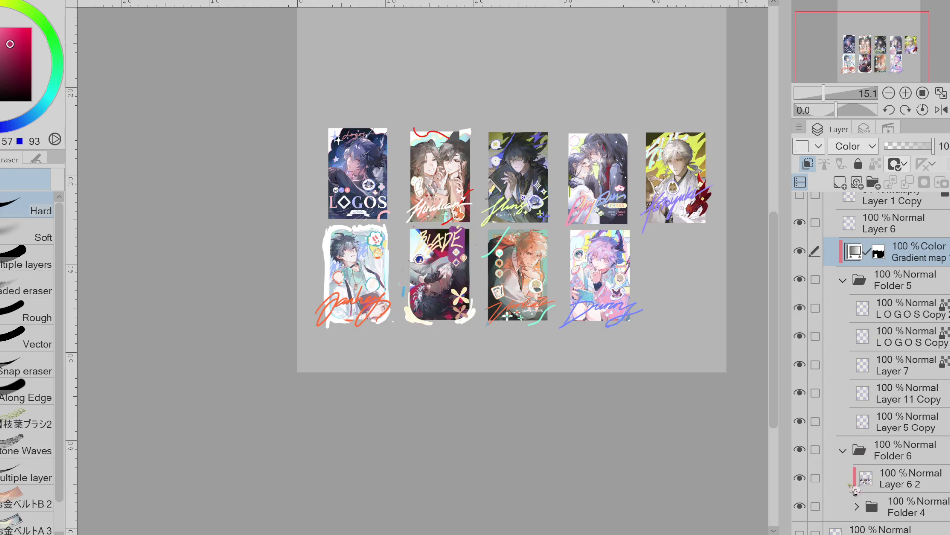
scroll(867, 149, up, 1)
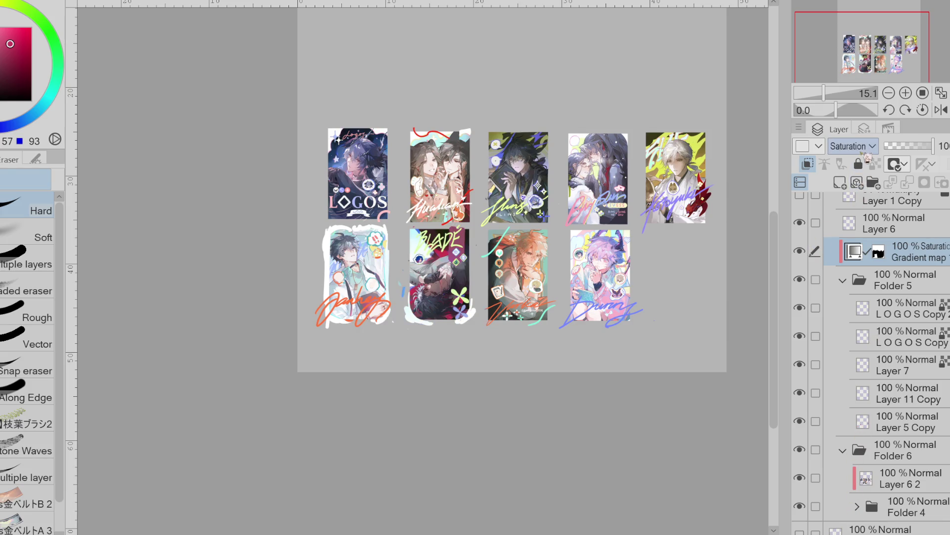
scroll(550, 227, up, 1)
scroll(868, 149, up, 1)
scroll(549, 228, up, 1)
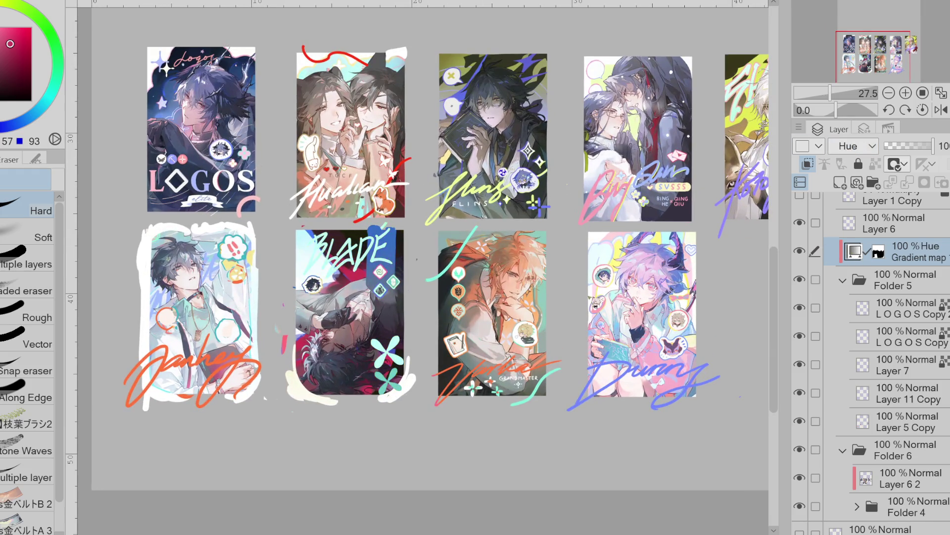
scroll(361, 242, down, 1)
scroll(361, 242, down, 1)
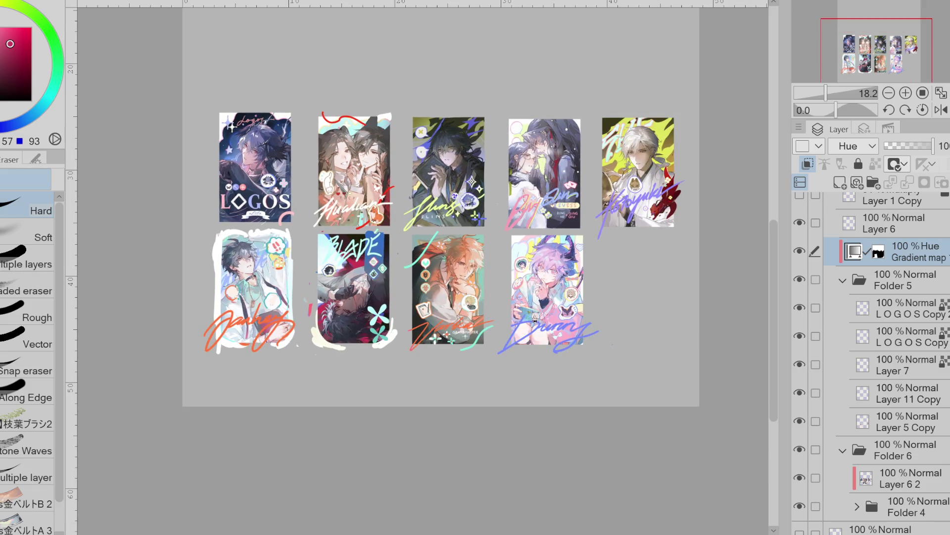
scroll(530, 317, down, 2)
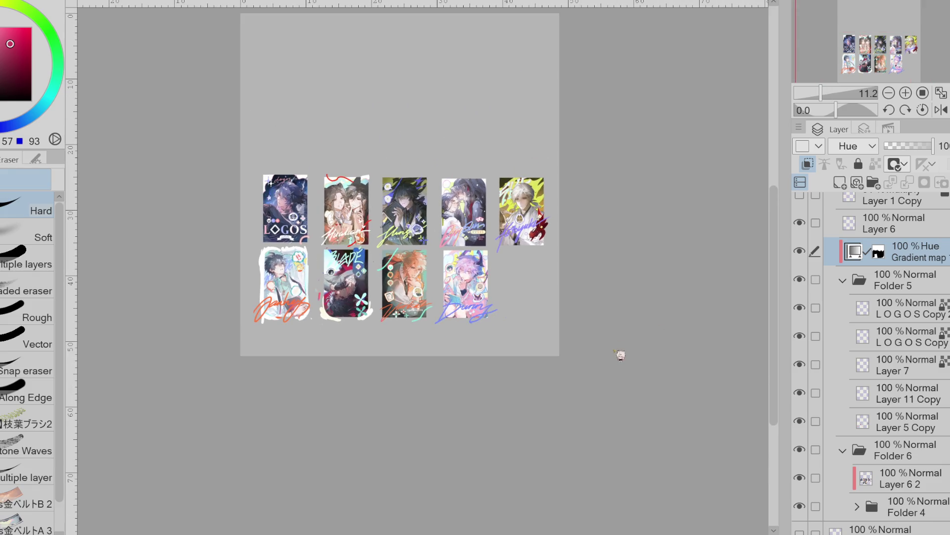
scroll(618, 352, down, 2)
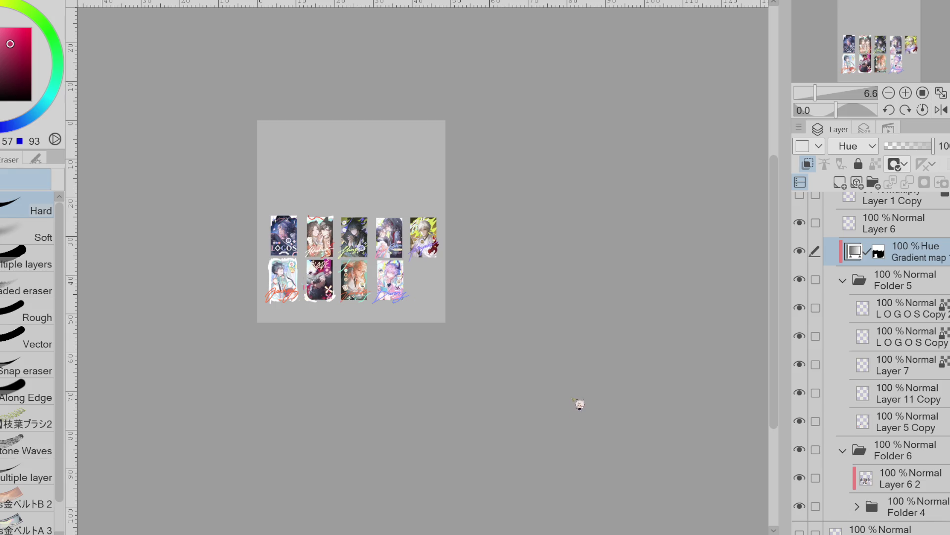
scroll(343, 268, up, 5)
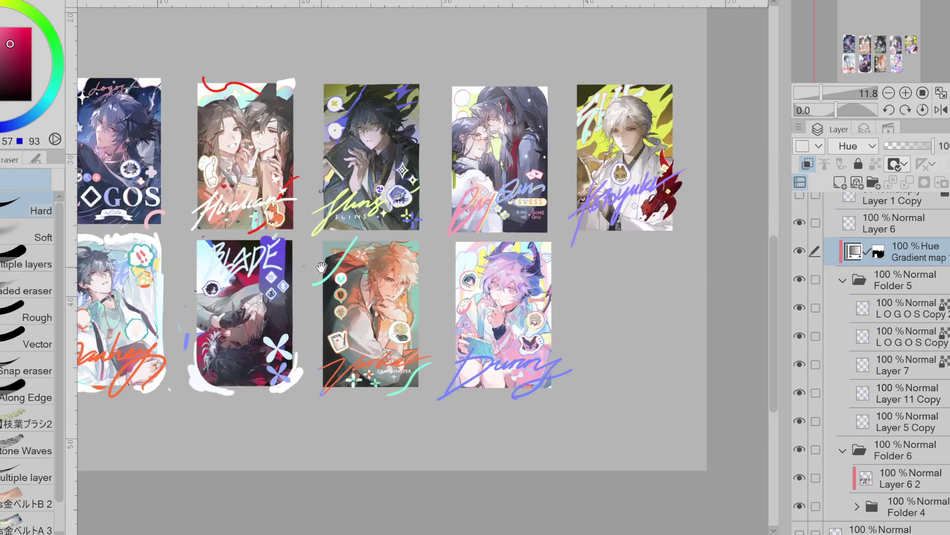
scroll(297, 267, down, 3)
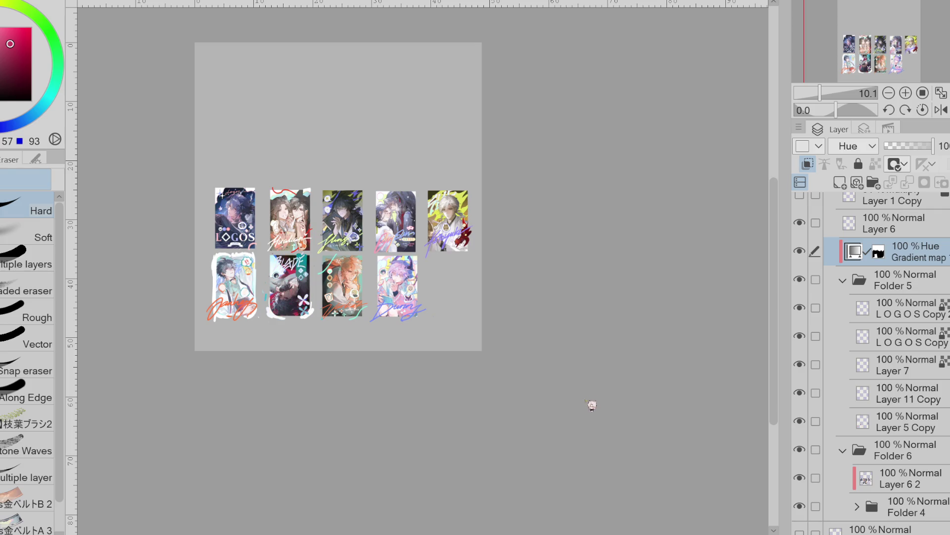
scroll(522, 347, down, 2)
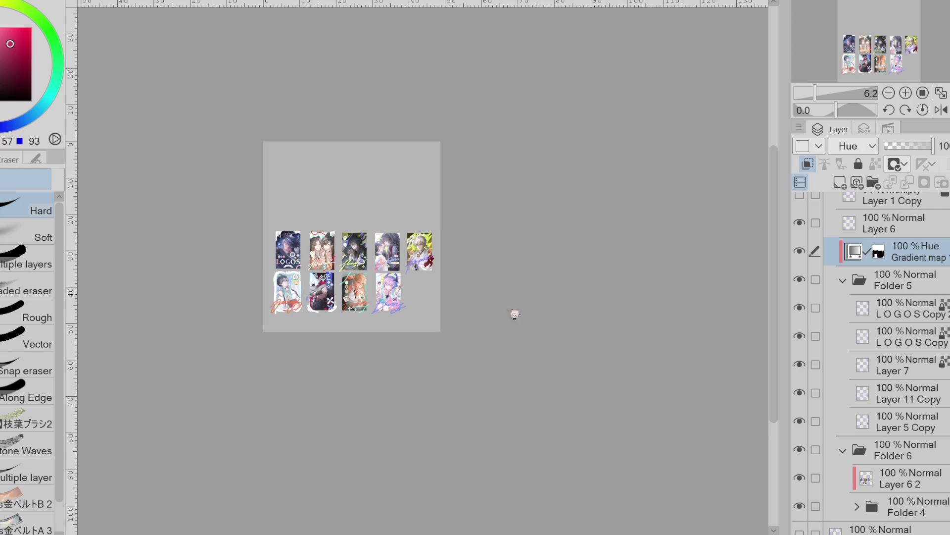
scroll(333, 289, up, 4)
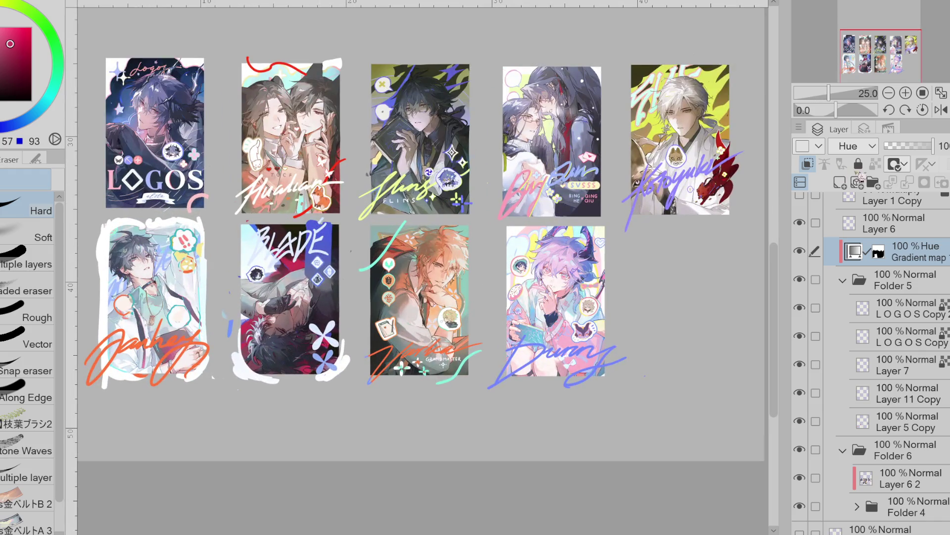
scroll(344, 275, down, 2)
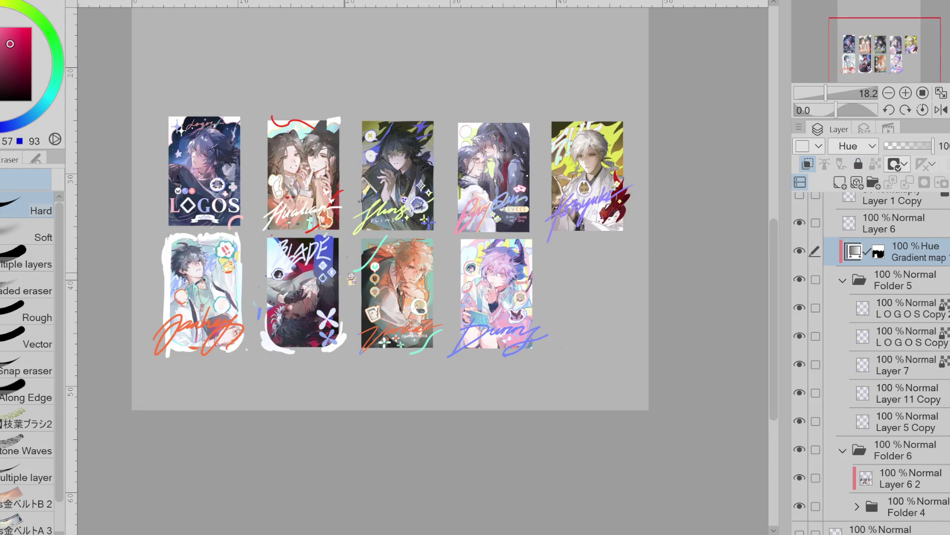
scroll(349, 276, up, 2)
- Move the Hue gradient map into Folder 5 directly above Layer 11 Copy, restoring it after an accidental delete
drag(912, 288, 913, 403)
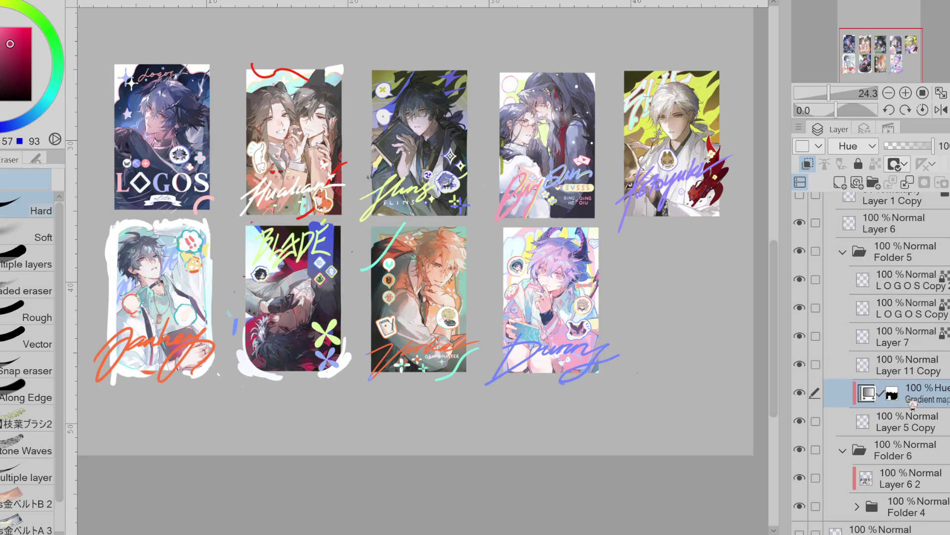
scroll(601, 294, down, 3)
scroll(415, 251, up, 3)
mouse_move(925, 391)
mouse_down()
mouse_move(943, 365)
mouse_move(943, 400)
mouse_move(934, 352)
mouse_move(929, 396)
mouse_up()
scroll(501, 246, down, 3)
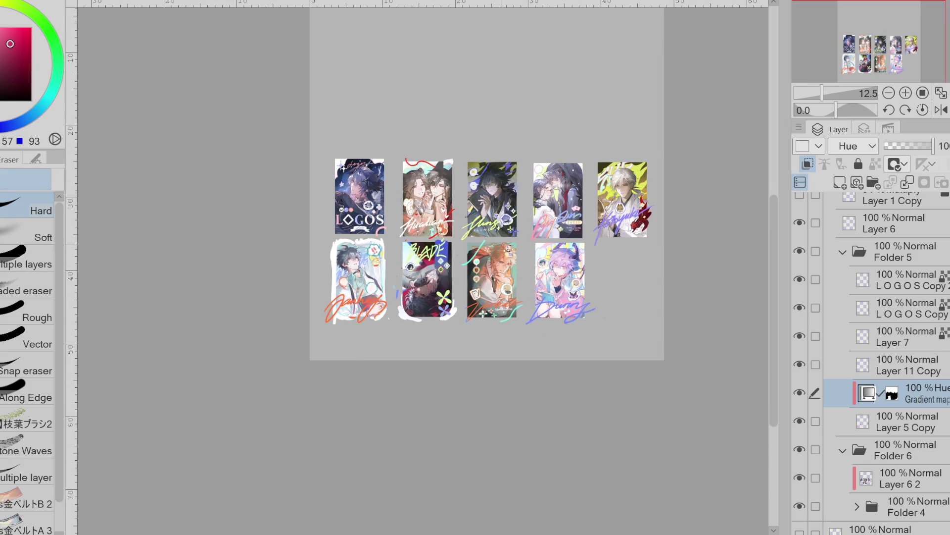
scroll(472, 252, up, 3)
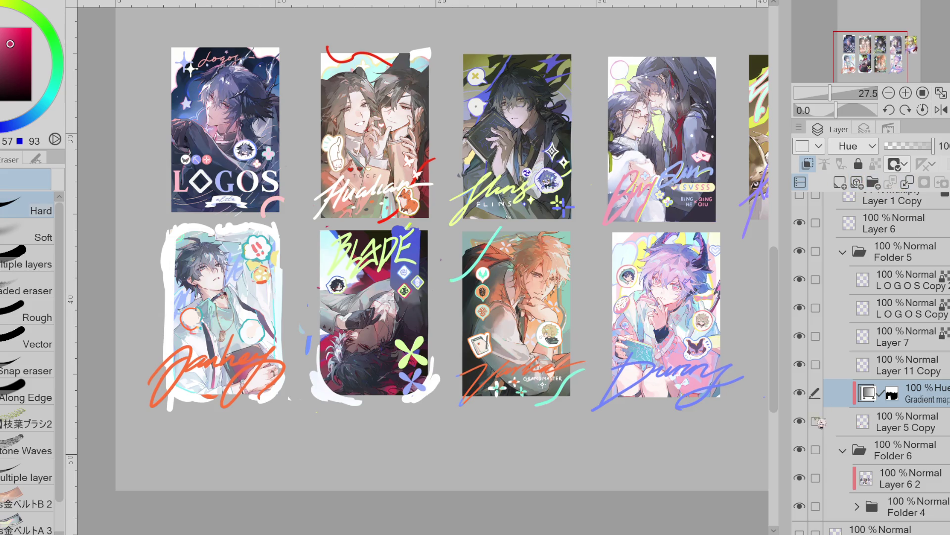
click(909, 186)
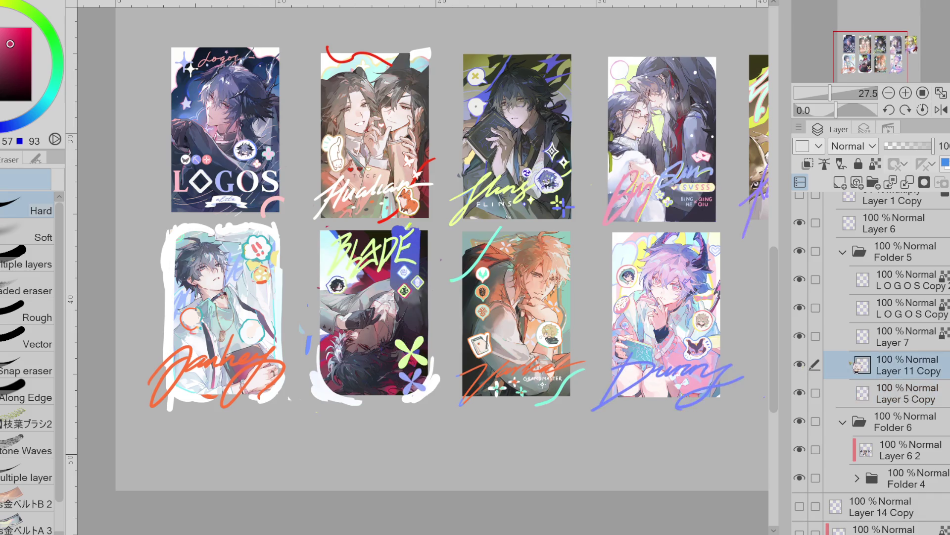
key(ctrl+z)
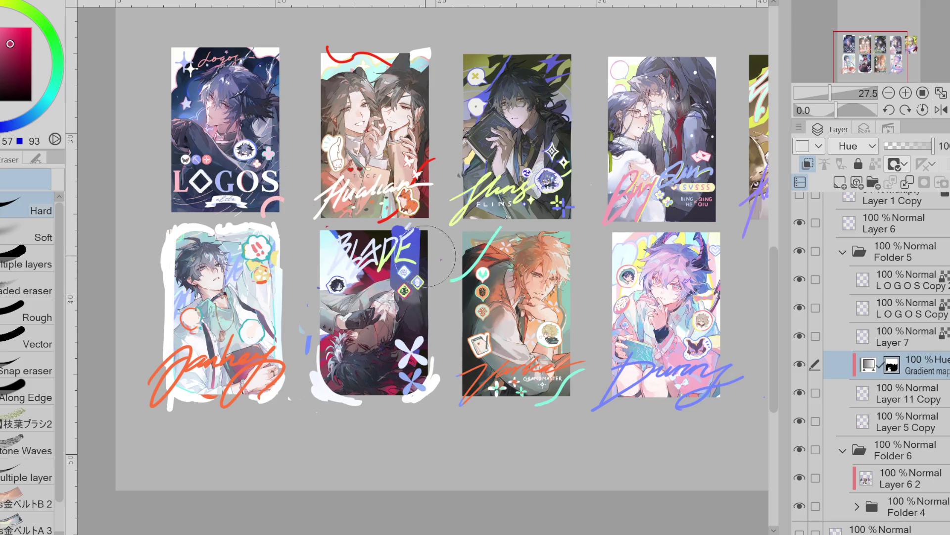
scroll(418, 281, up, 3)
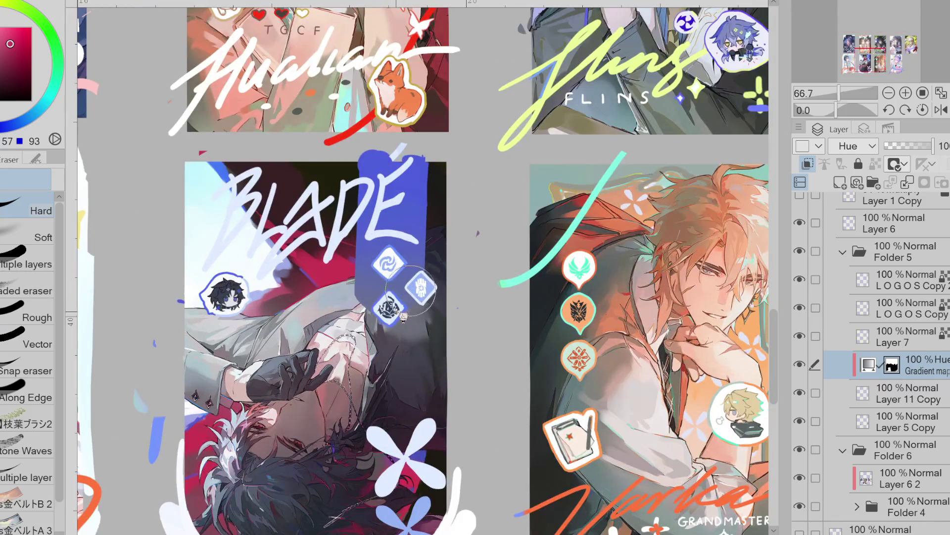
- Erase the gradient map over the icon diamond borders, turning them blue, yellow-green and red
scroll(391, 299, up, 1)
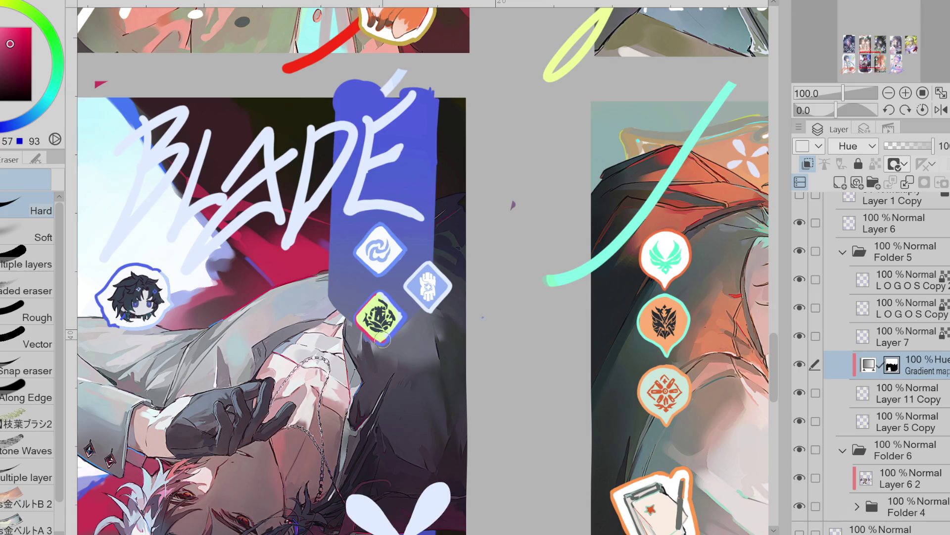
mouse_move(373, 305)
mouse_down()
mouse_move(393, 299)
mouse_move(390, 310)
mouse_up()
mouse_move(430, 269)
mouse_down()
mouse_move(448, 297)
mouse_move(396, 249)
mouse_up()
click(800, 365)
click(801, 365)
click(801, 365)
click(801, 365)
drag(359, 302, 369, 314)
- With a larger eraser, turn the BLADE lettering yellow-green, the sticker accents red, and recolour the flowers
key(p)
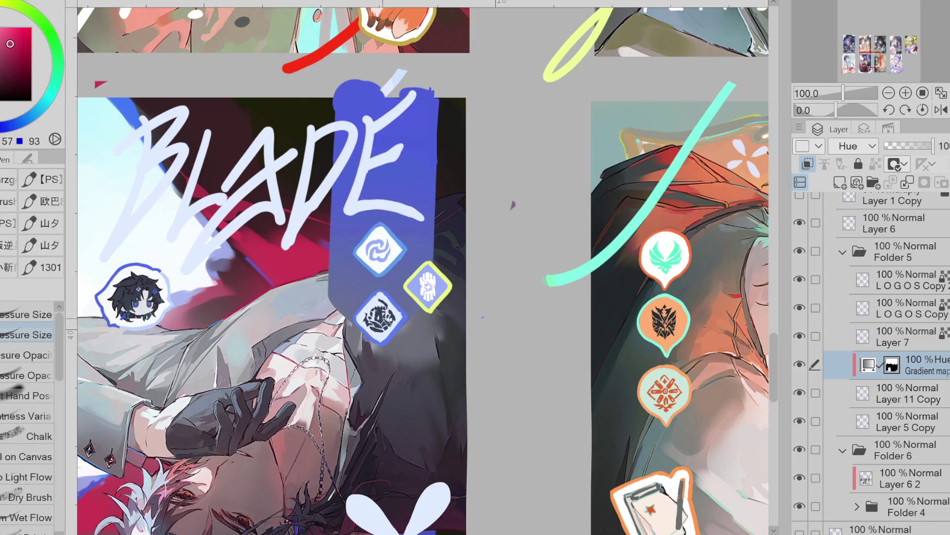
key(e)
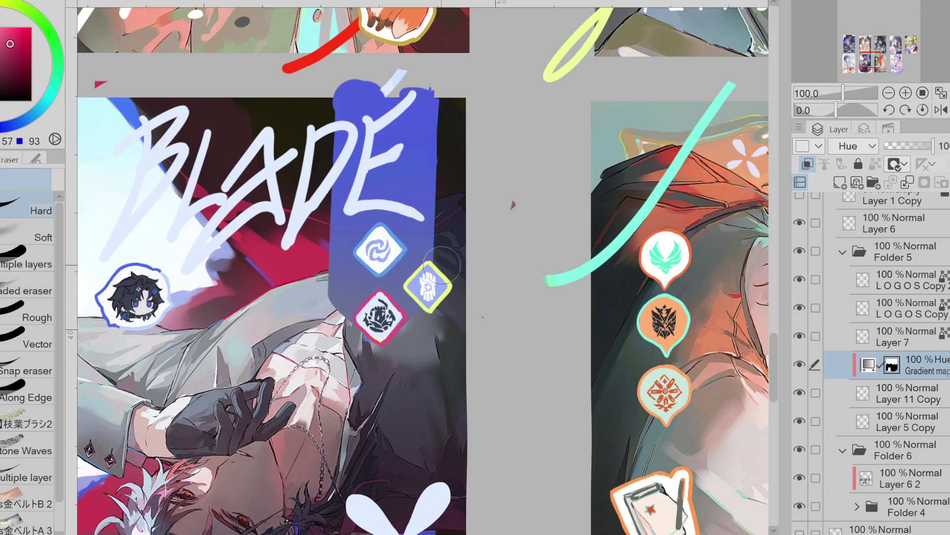
scroll(430, 300, down, 1)
key(bracketright)
key(bracketright)
key(bracketright)
drag(412, 186, 235, 239)
mouse_move(239, 289)
mouse_down()
mouse_move(221, 300)
mouse_move(260, 315)
mouse_move(233, 304)
mouse_move(400, 213)
mouse_move(238, 198)
mouse_move(445, 189)
mouse_move(416, 175)
mouse_move(358, 190)
mouse_move(251, 189)
mouse_up()
key(ctrl+minus)
mouse_move(378, 445)
mouse_down()
mouse_move(376, 396)
mouse_move(418, 376)
mouse_move(423, 384)
mouse_up()
key(ctrl+minus)
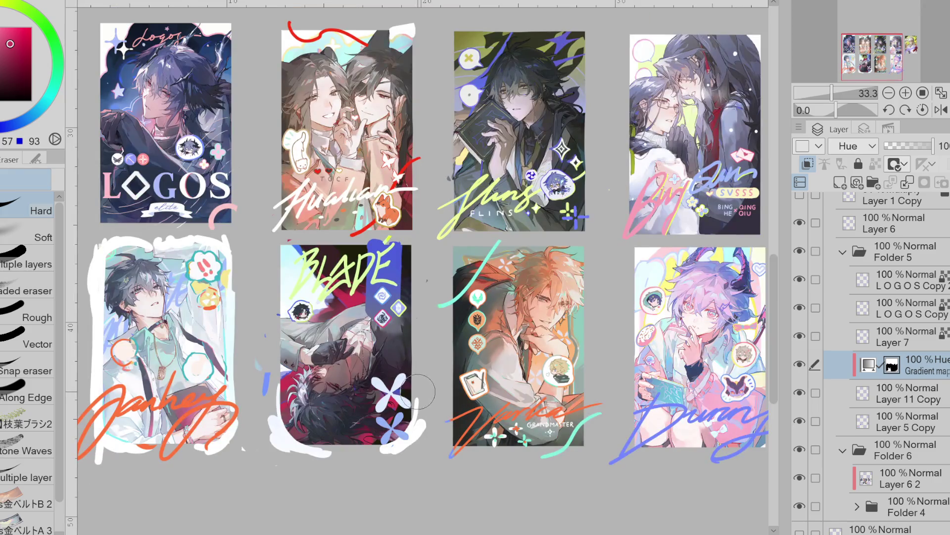
- Select Layer 11 Copy, lock its transparent pixels and choose a pinkish red pen colour
alt+click(391, 319)
key(p)
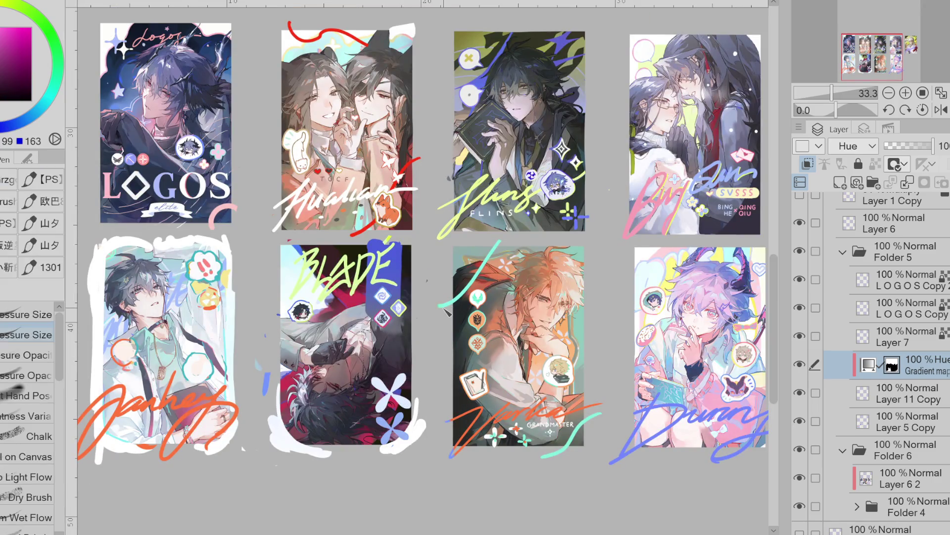
click(883, 396)
drag(13, 46, 27, 32)
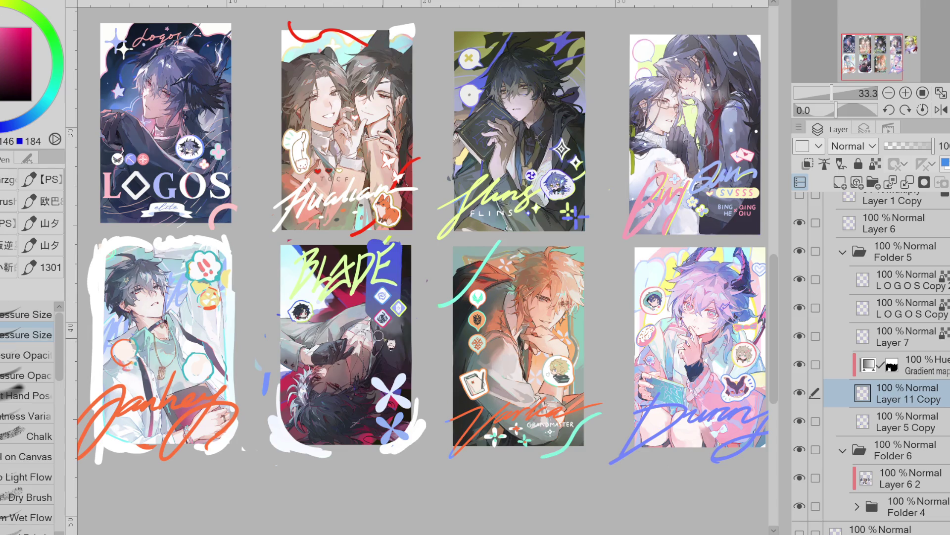
click(875, 164)
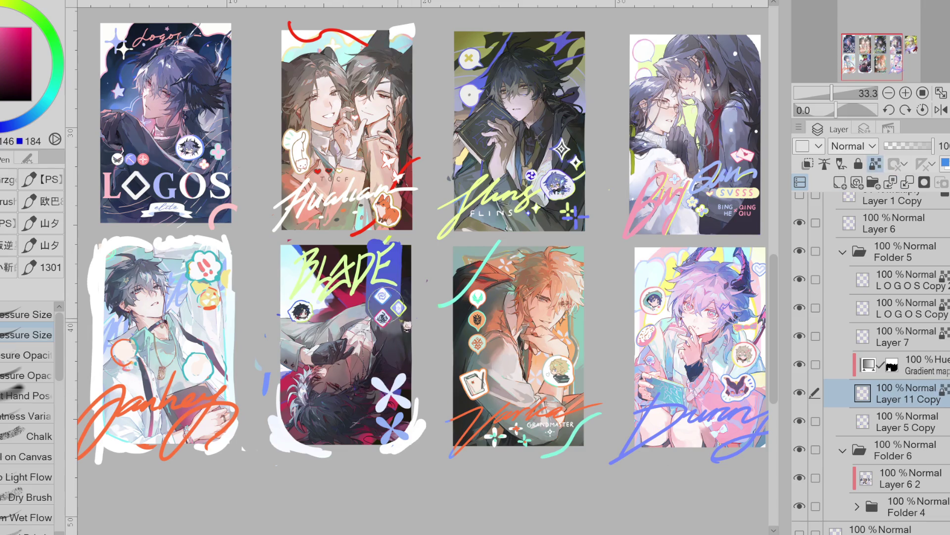
- Repaint the BLADE card's flowers bluer and near-white, then undo the pink flower repaint
alt+click(403, 342)
mouse_move(380, 384)
mouse_down()
mouse_move(391, 403)
mouse_move(388, 381)
mouse_move(391, 408)
mouse_move(409, 403)
mouse_move(386, 416)
mouse_move(404, 378)
mouse_up()
alt+click(388, 322)
click(900, 366)
key(e)
click(896, 394)
key(p)
key(ctrl+z)
scroll(413, 430, down, 1)
scroll(414, 432, down, 1)
scroll(415, 433, up, 1)
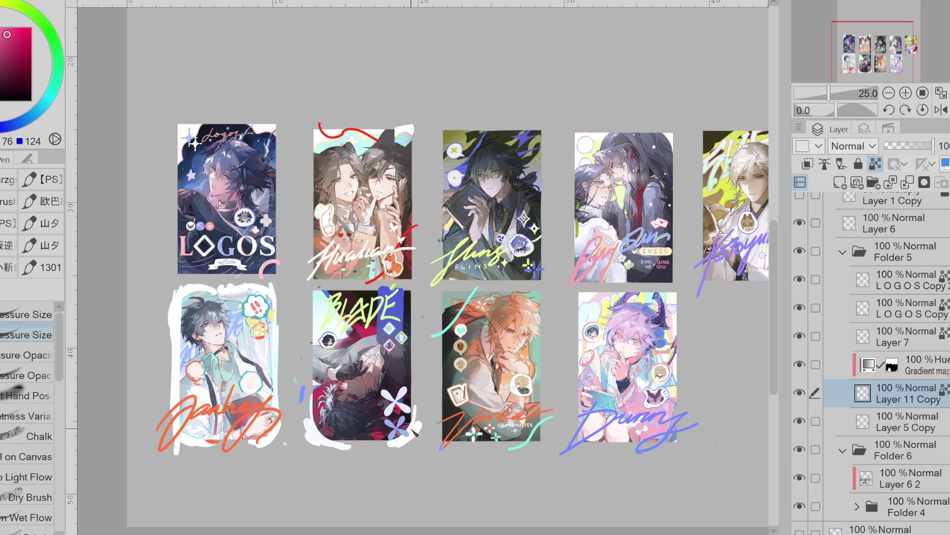
- Merge the gradient map layer down into Layer 11 Copy
key(alt+bracketright)
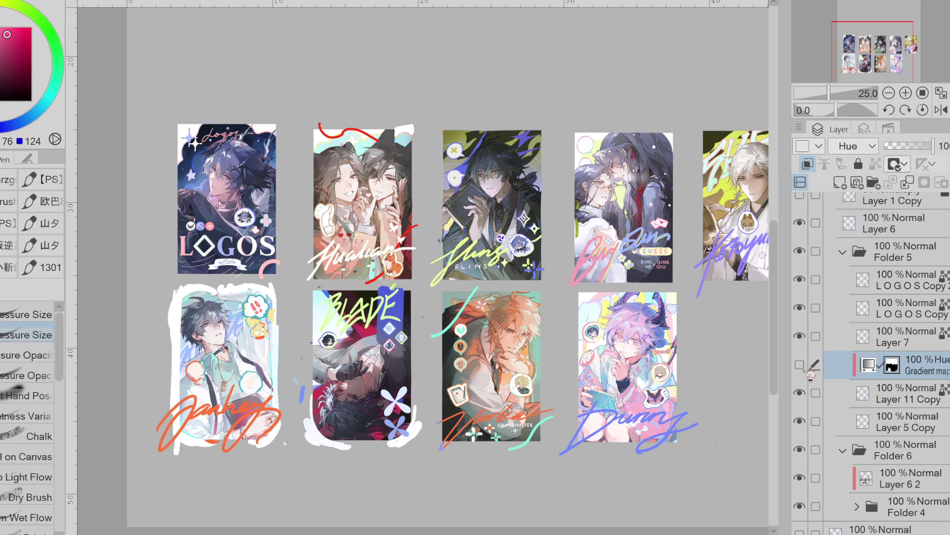
key(e)
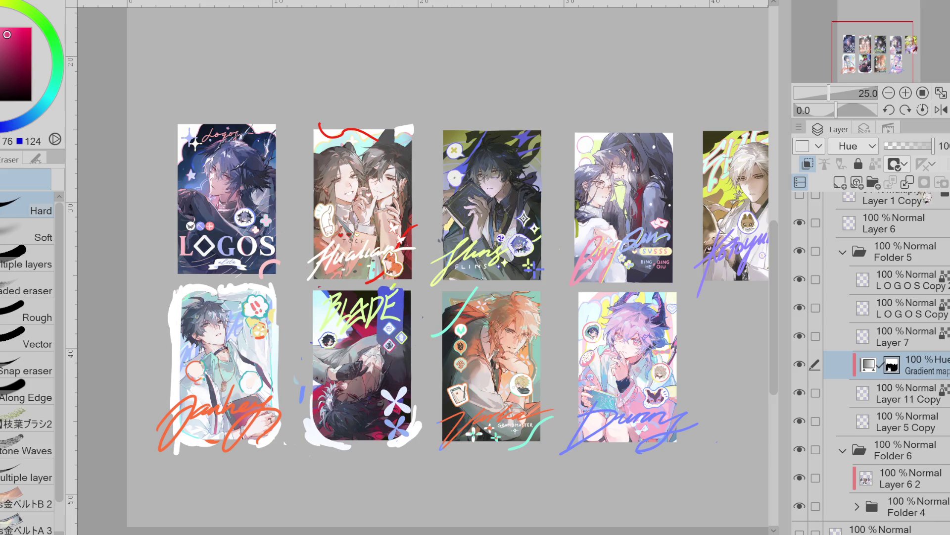
click(909, 184)
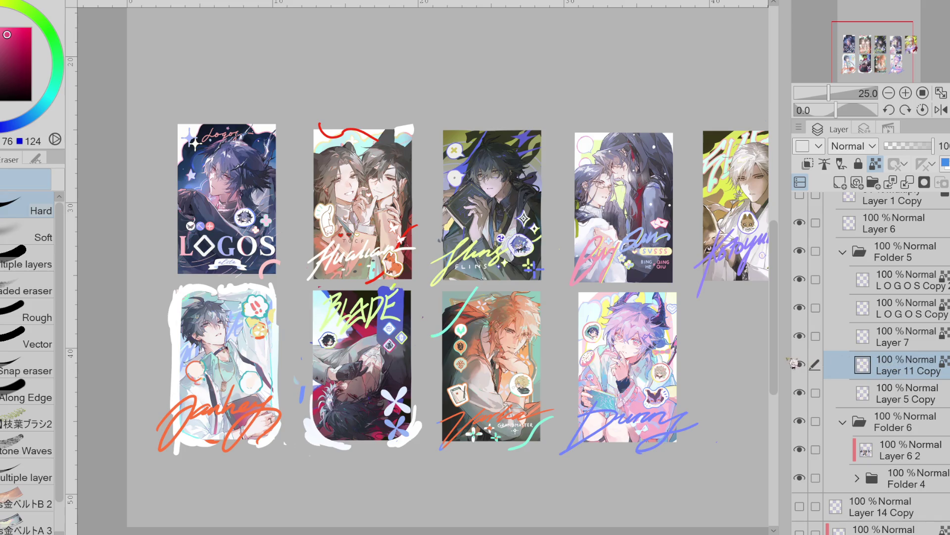
key(m)
mouse_move(321, 299)
mouse_down()
mouse_move(338, 337)
mouse_move(354, 342)
mouse_up()
mouse_move(385, 319)
mouse_down()
mouse_move(411, 309)
mouse_move(404, 283)
mouse_move(391, 281)
mouse_up()
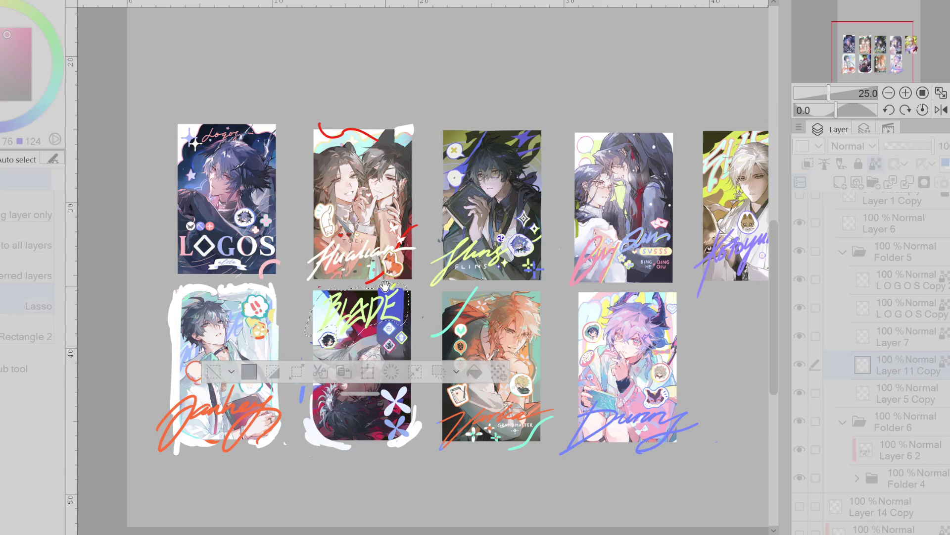
drag(546, 403, 492, 311)
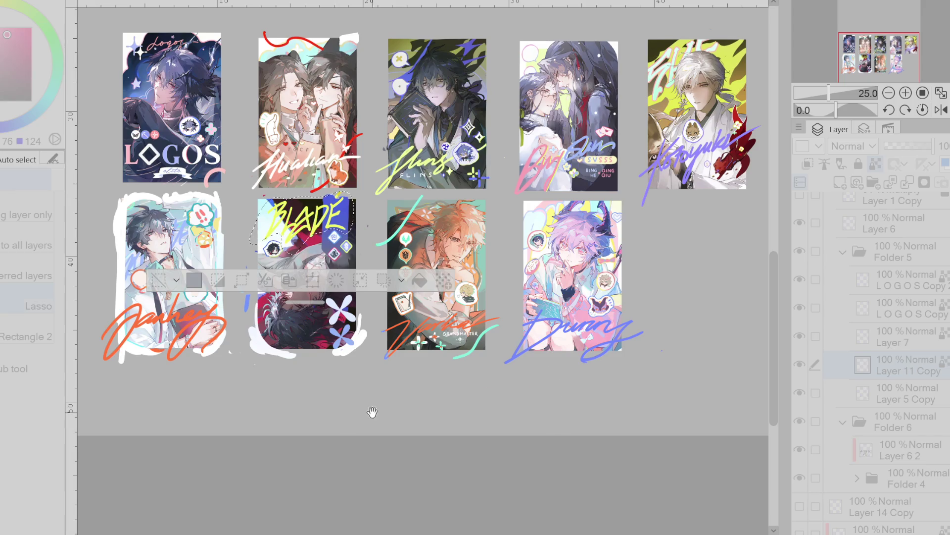
scroll(371, 412, down, 1)
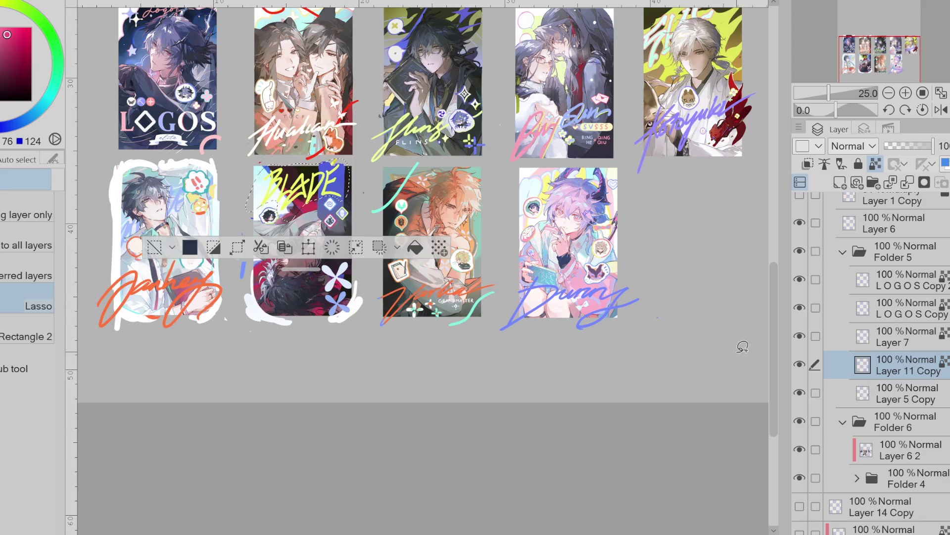
scroll(468, 334, down, 3)
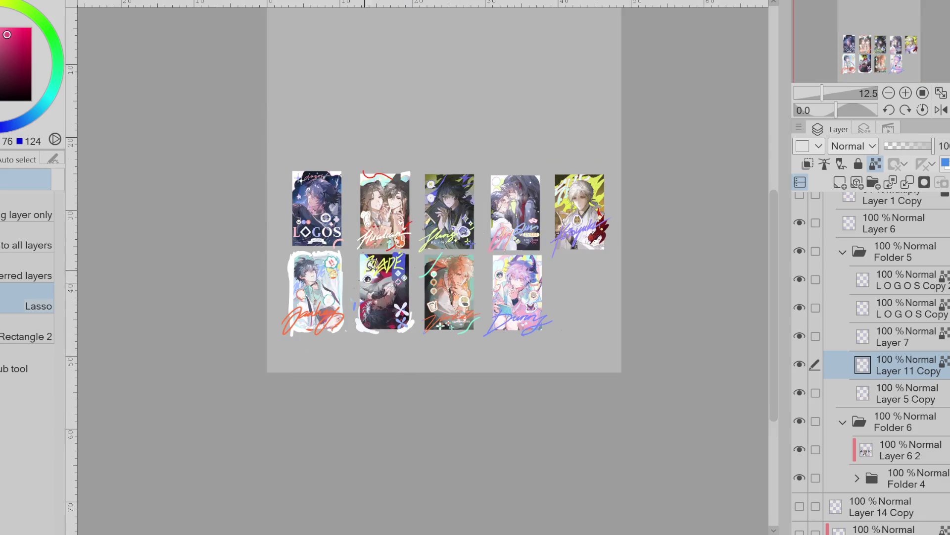
scroll(390, 257, up, 4)
key(p)
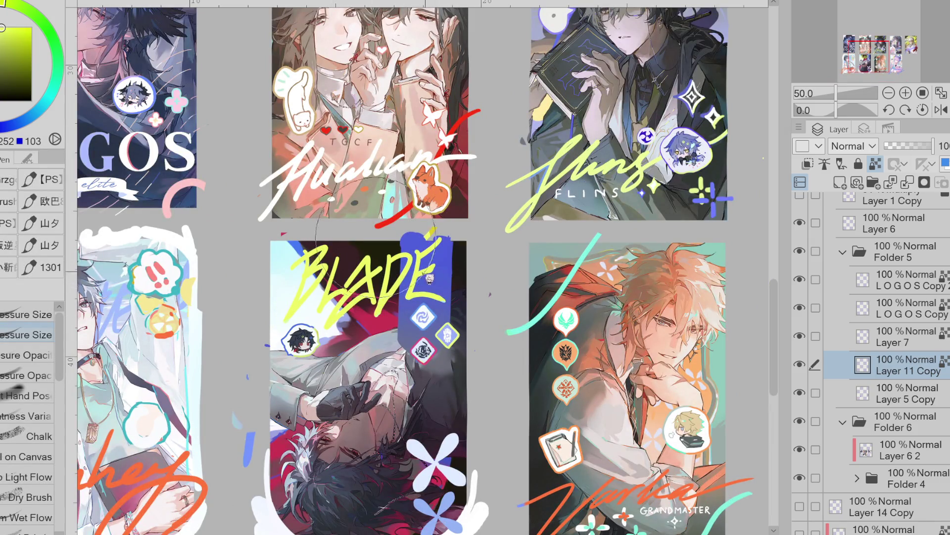
scroll(325, 336, up, 1)
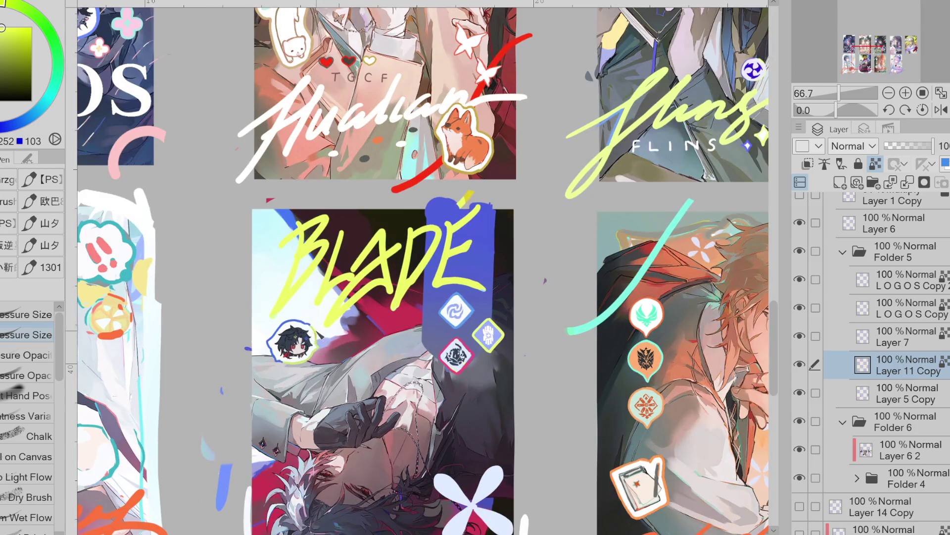
scroll(311, 345, up, 2)
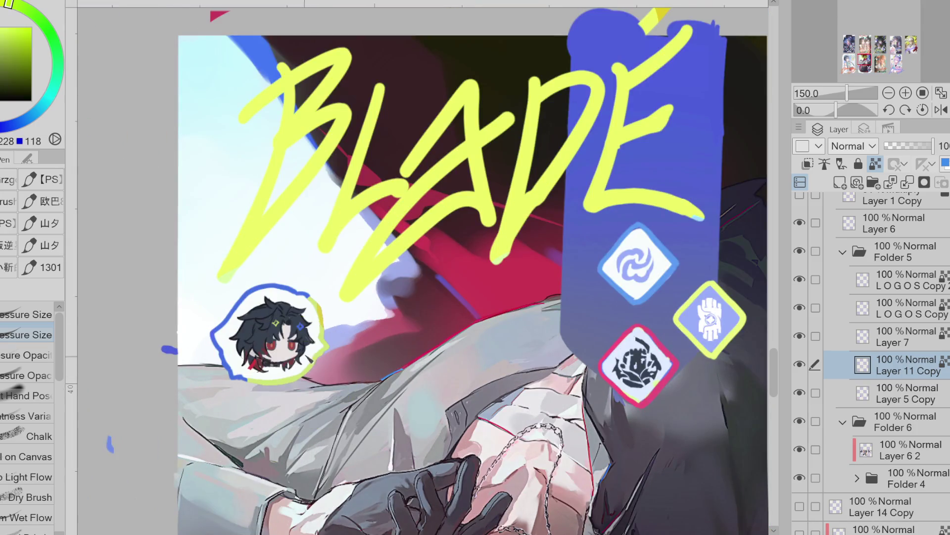
scroll(460, 279, down, 3)
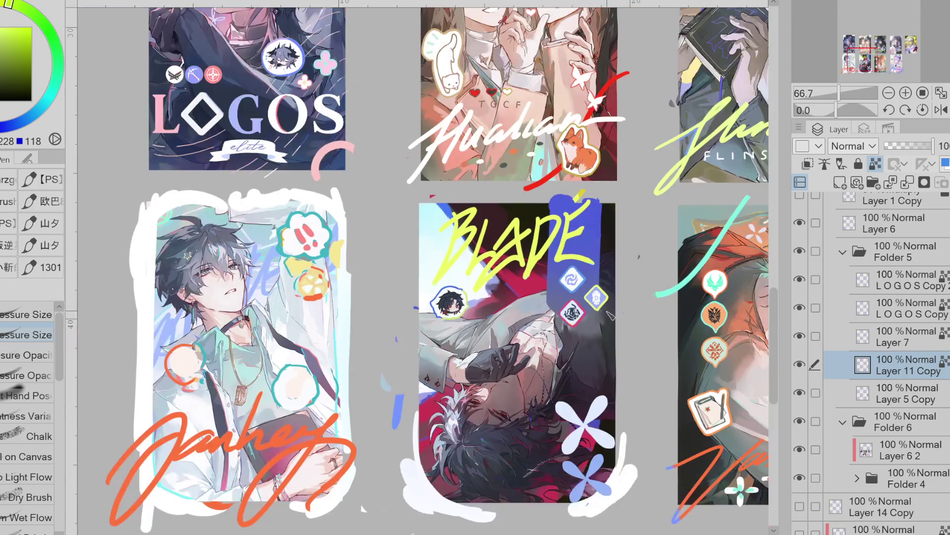
alt+click(573, 214)
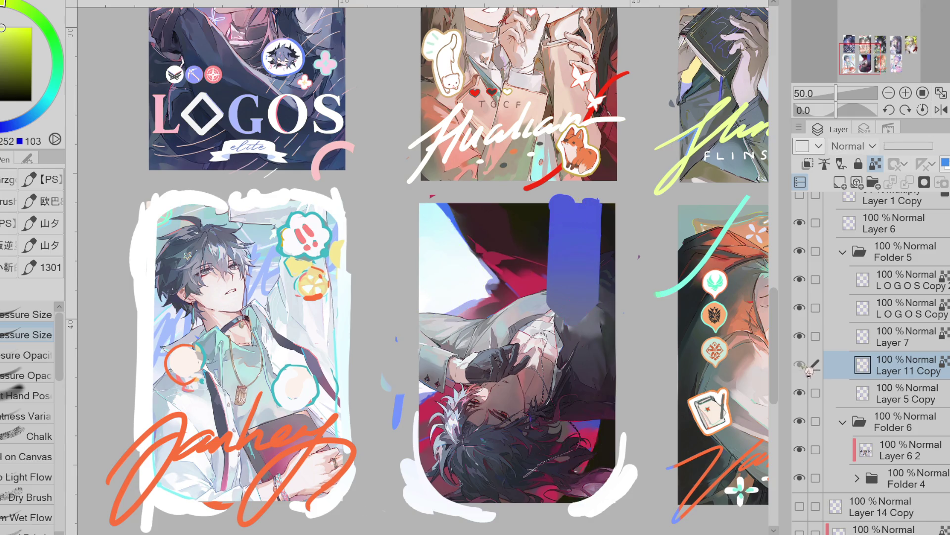
- Hide the LOGOS Copy, LOGOS Copy 2, Layer 7 and Layer 11 Copy lettering and sticker layers
key(e)
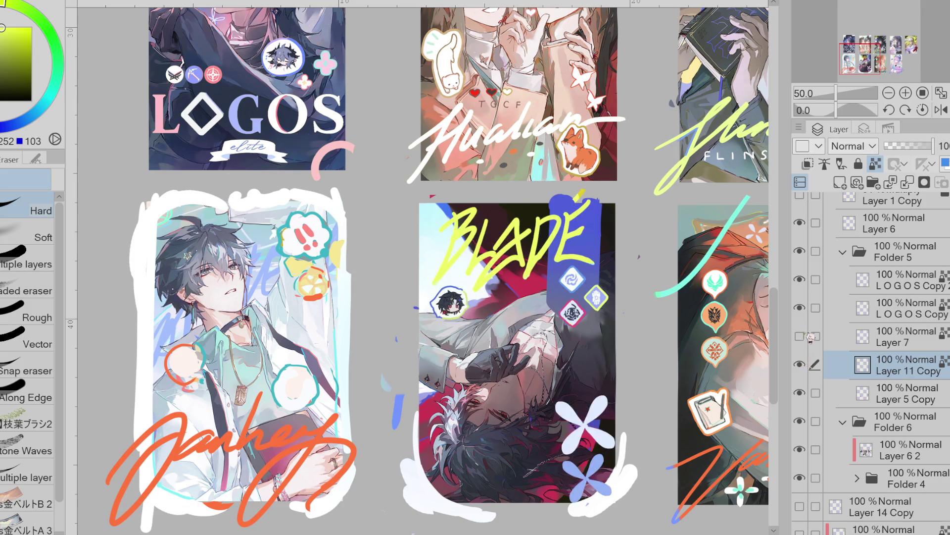
click(800, 308)
click(800, 308)
click(800, 280)
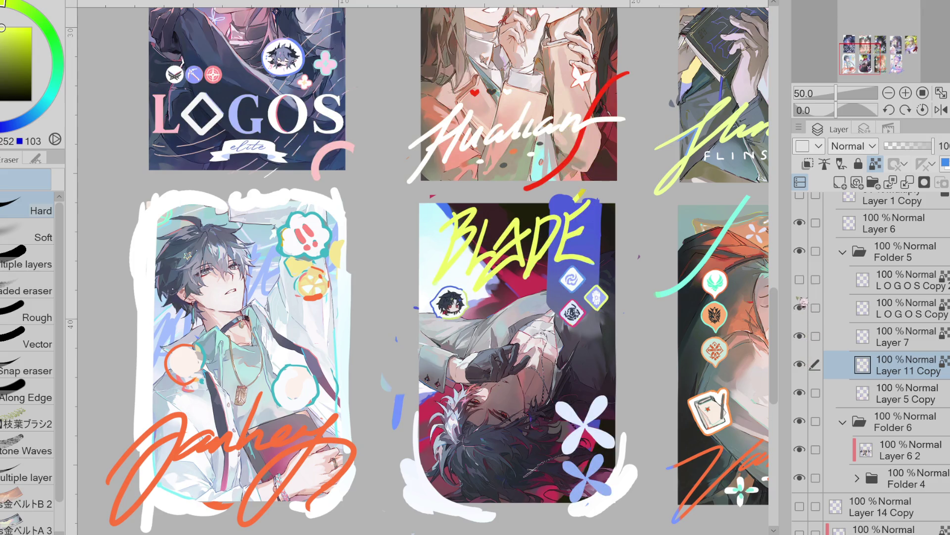
click(799, 308)
click(799, 336)
click(799, 364)
click(800, 392)
click(799, 393)
click(800, 392)
click(800, 393)
- Select Layer 5 Copy, eyedrop white from the Janhey border, and hide Folder 6
click(859, 399)
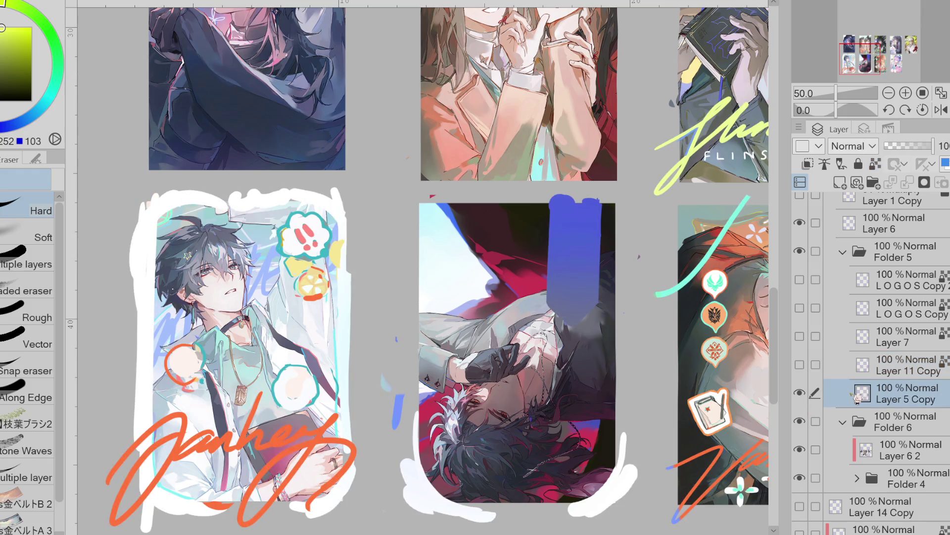
alt+click(234, 215)
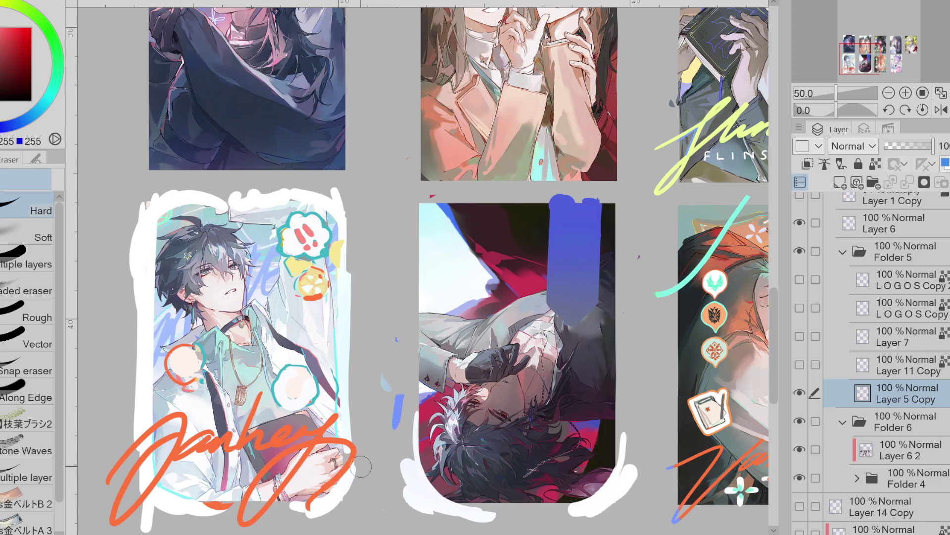
click(799, 421)
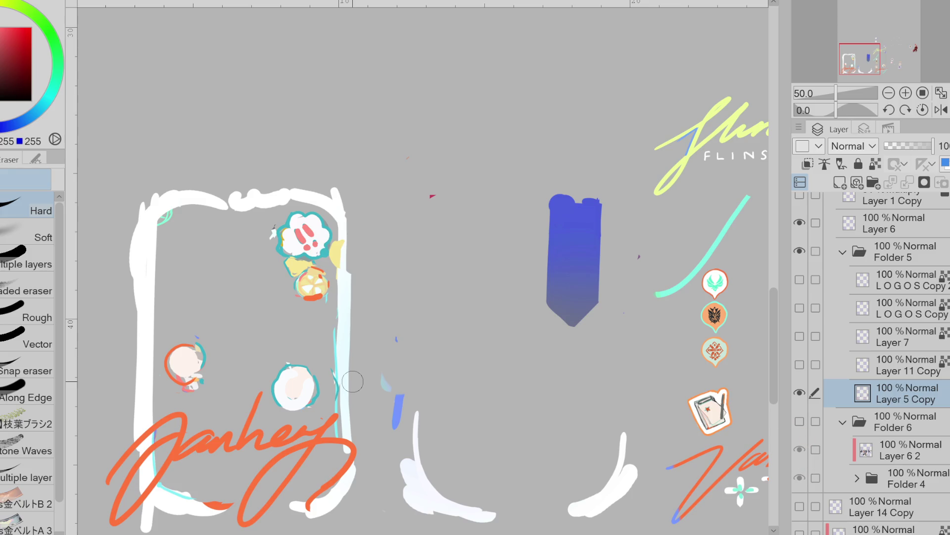
- Select the orange Janhey signature by colour region and cut it onto its own layer
key(m)
mouse_move(220, 132)
mouse_down()
mouse_move(88, 436)
mouse_move(224, 403)
mouse_move(262, 381)
mouse_move(305, 421)
mouse_move(337, 413)
mouse_move(336, 154)
mouse_up()
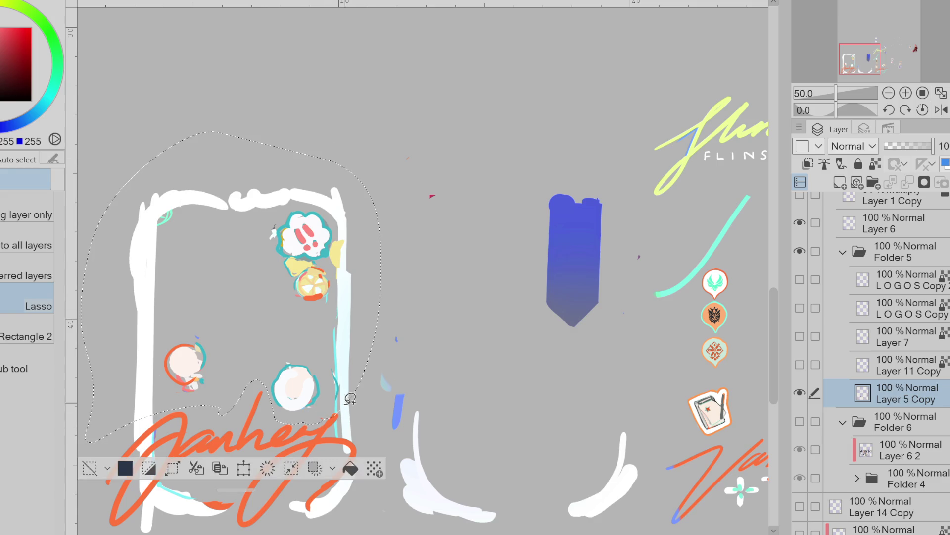
click(283, 456)
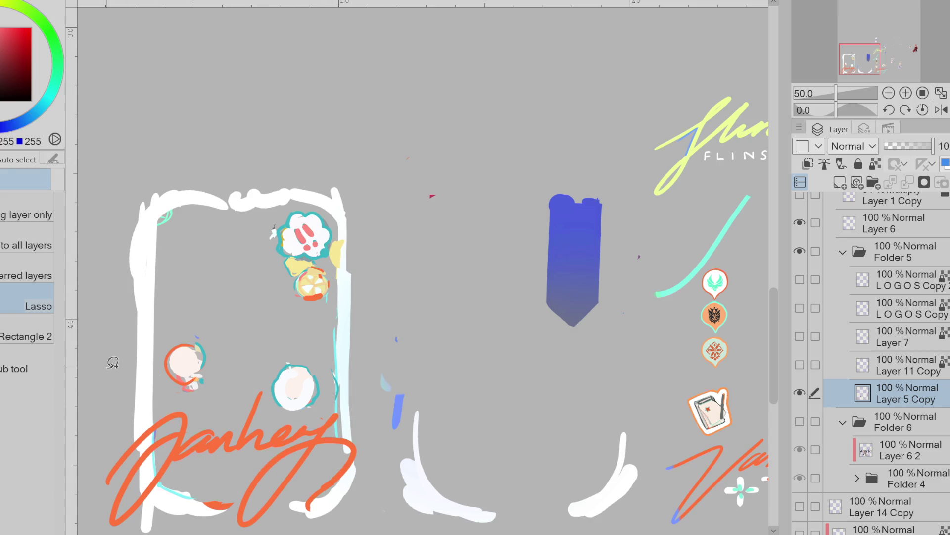
click(27, 232)
click(189, 448)
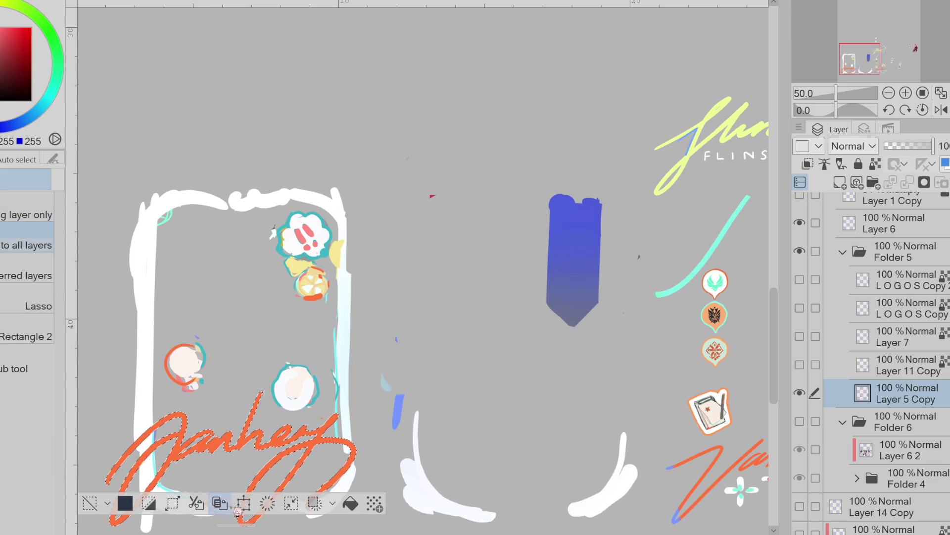
click(203, 507)
click(799, 421)
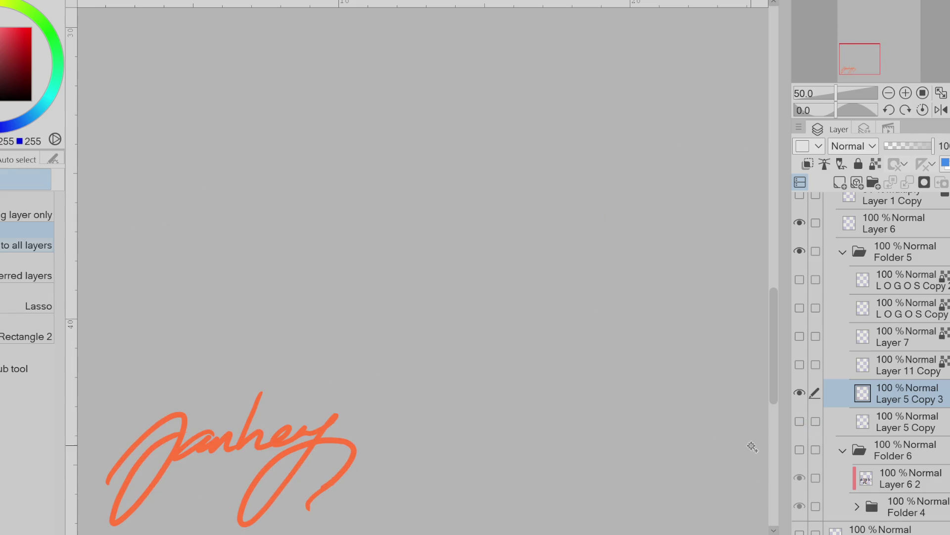
scroll(243, 424, up, 5)
scroll(308, 399, down, 5)
click(799, 392)
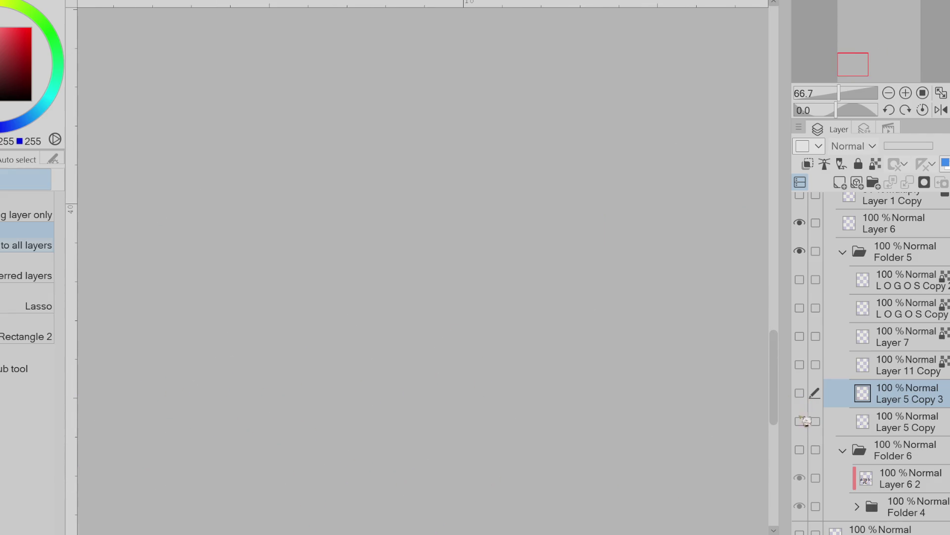
click(800, 420)
- Show the illustration folder, select Layer 5 Copy, and lasso around the sticker doodles
key(p)
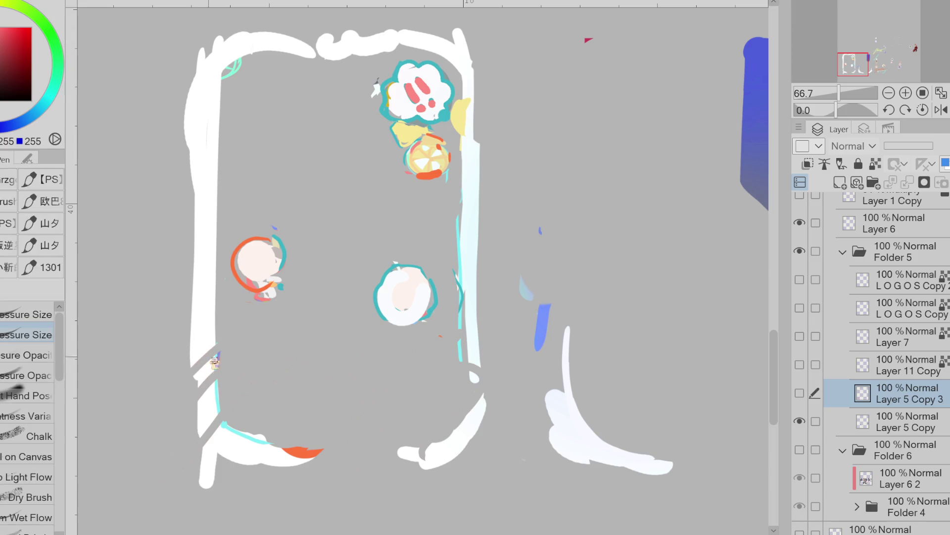
click(799, 450)
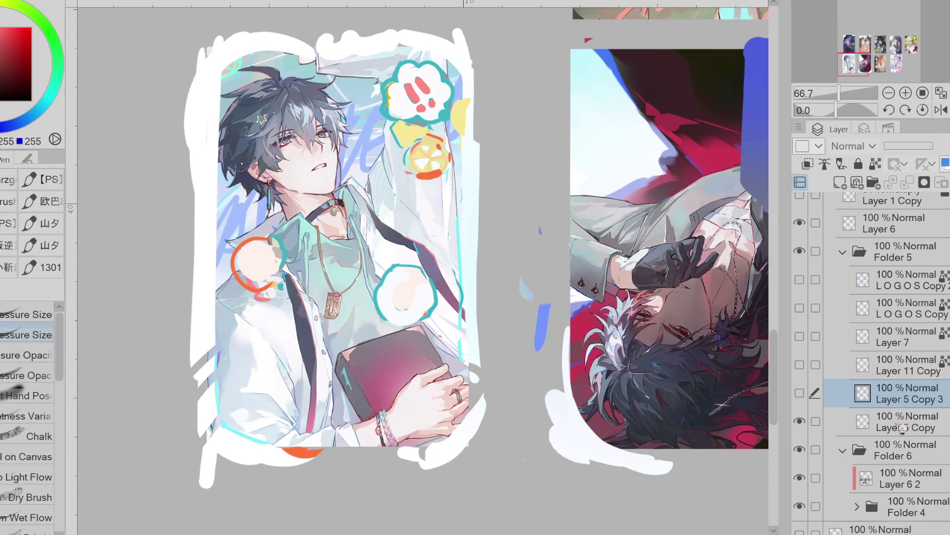
click(891, 252)
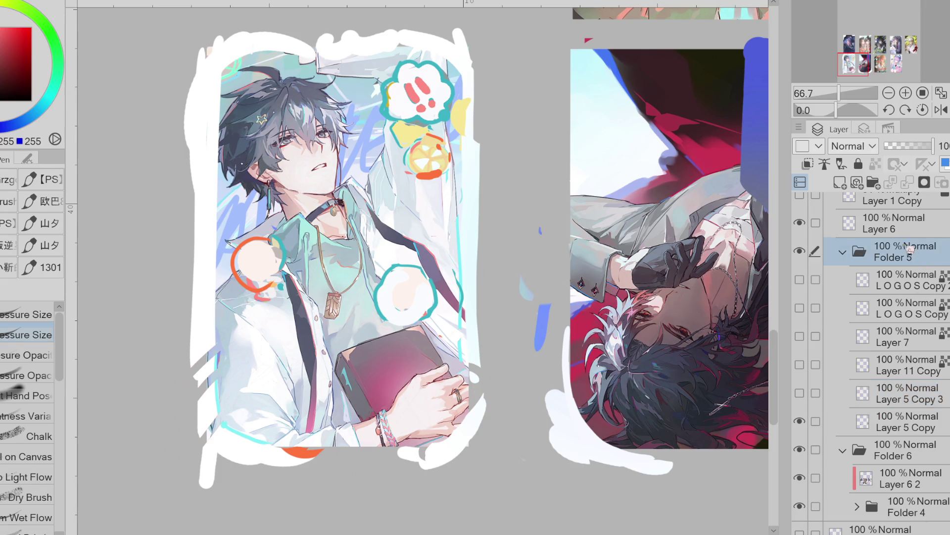
click(800, 195)
click(890, 421)
click(800, 422)
click(800, 421)
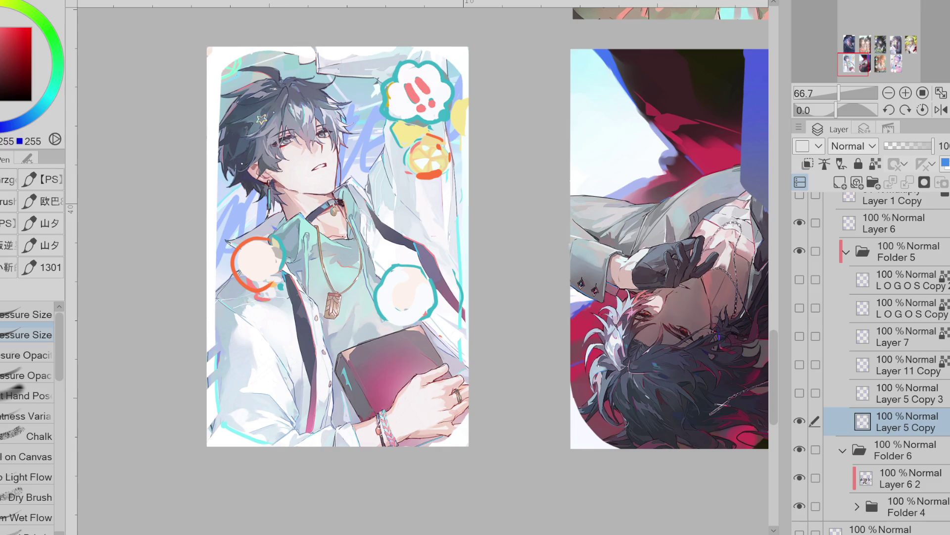
key(m)
click(30, 305)
mouse_move(285, 200)
mouse_down()
mouse_move(232, 245)
mouse_move(408, 372)
mouse_move(452, 281)
mouse_move(454, 64)
mouse_move(426, 55)
mouse_up()
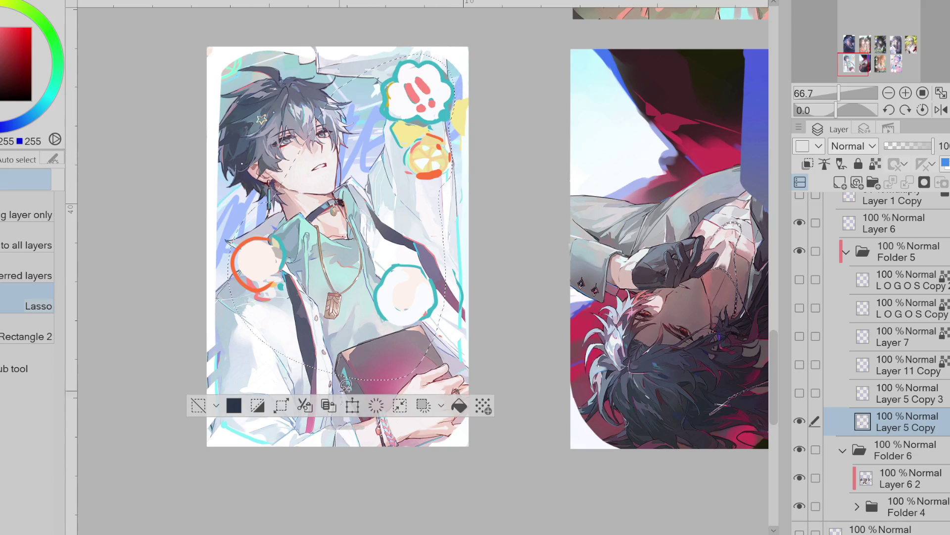
- Copy the doodles to new Layer 5 Copy 4, hide it, and select Layer 5 Copy
click(304, 405)
key(ctrl+d)
click(800, 420)
click(800, 449)
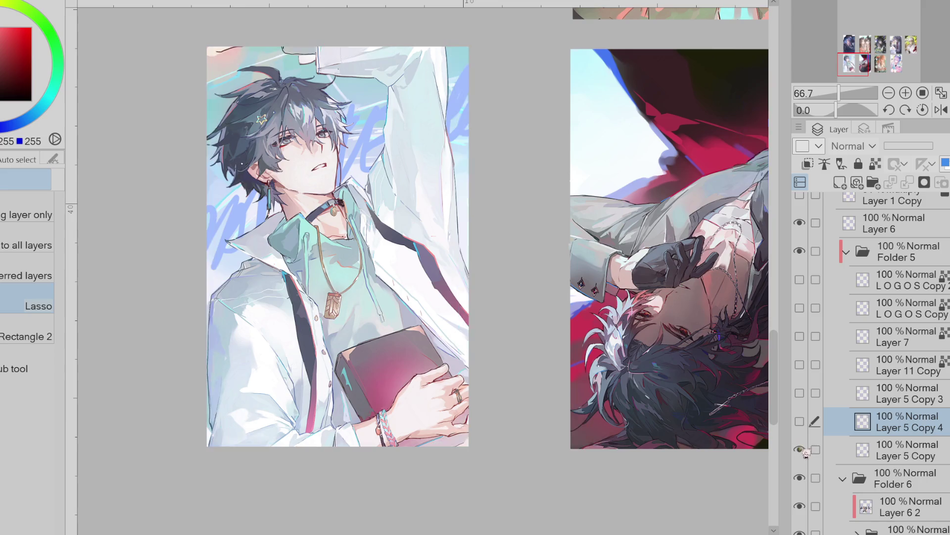
click(799, 449)
click(886, 450)
- Draw a white straight line along the left card's top edge, replacing an undone freehand stroke
key(p)
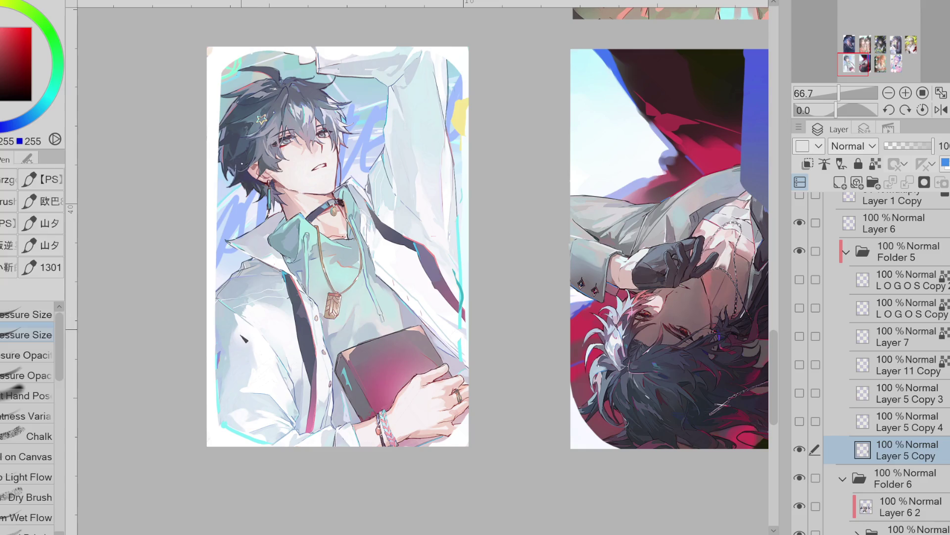
key(e)
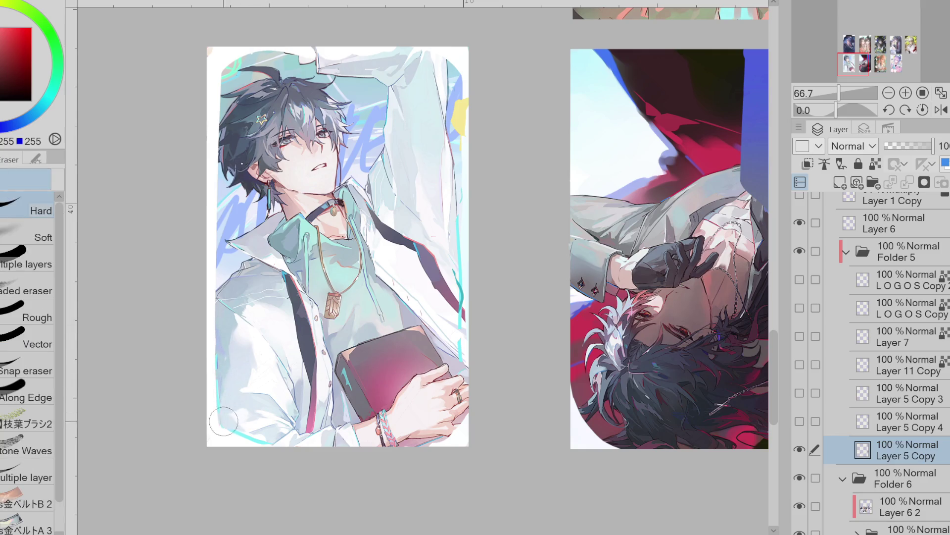
key(p)
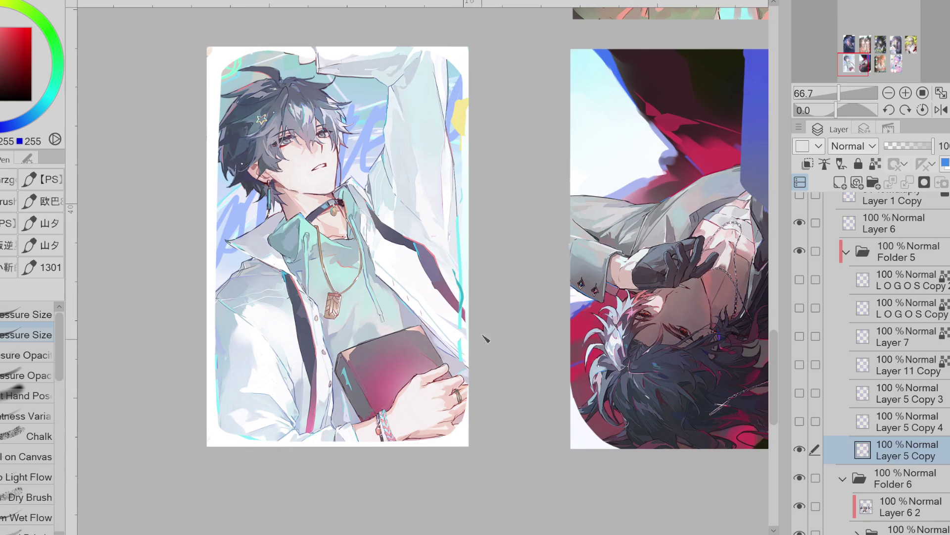
drag(473, 72, 469, 420)
key(ctrl+z)
key(e)
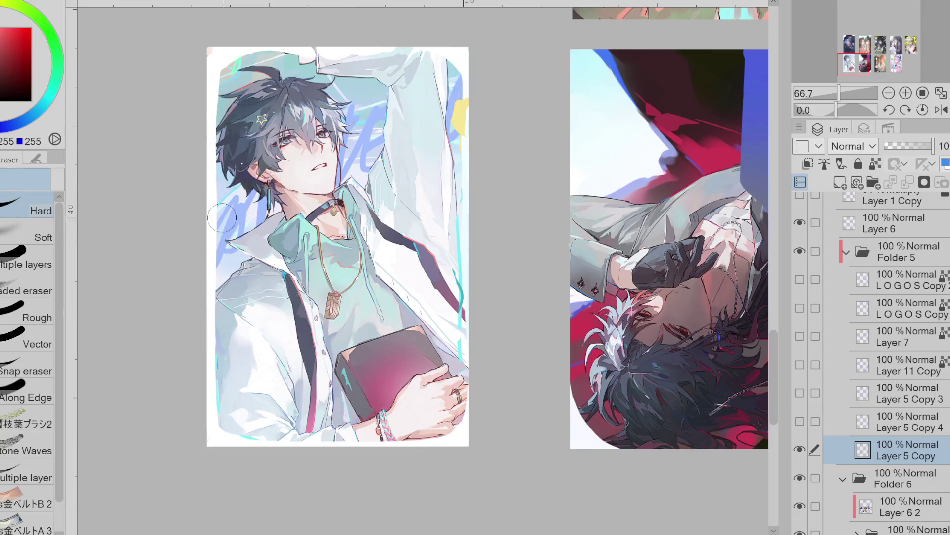
key(j)
key(u)
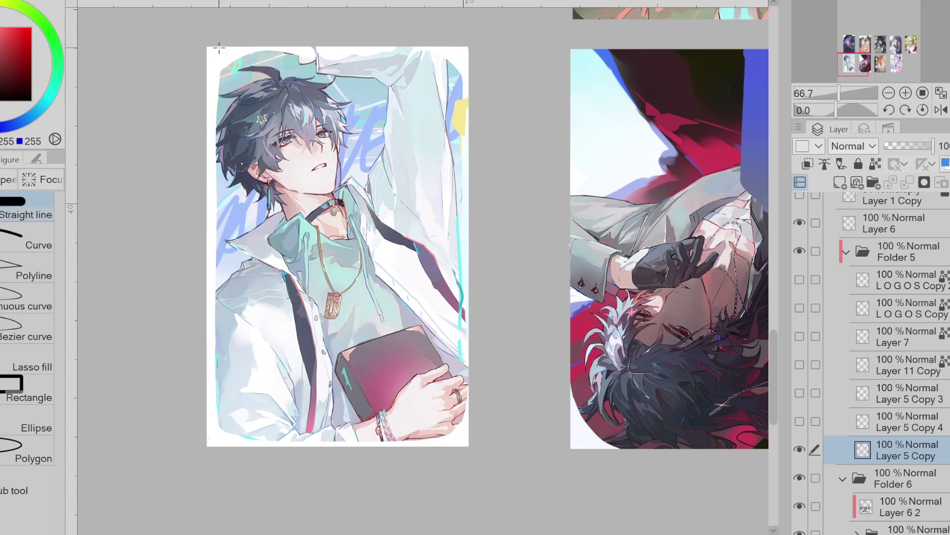
drag(221, 48, 451, 48)
- Straighten the card's bottom and right edges with white straight lines
key(e)
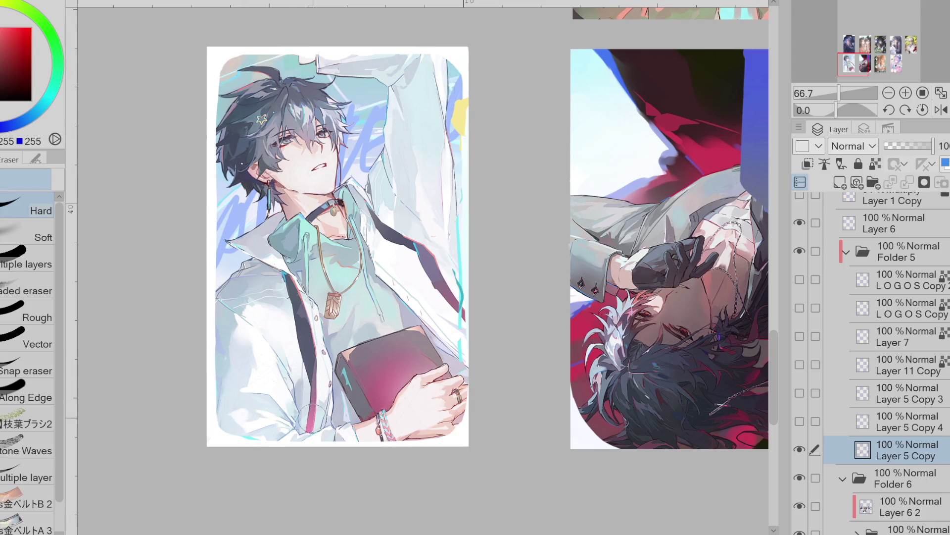
key(u)
drag(387, 445, 375, 436)
key(e)
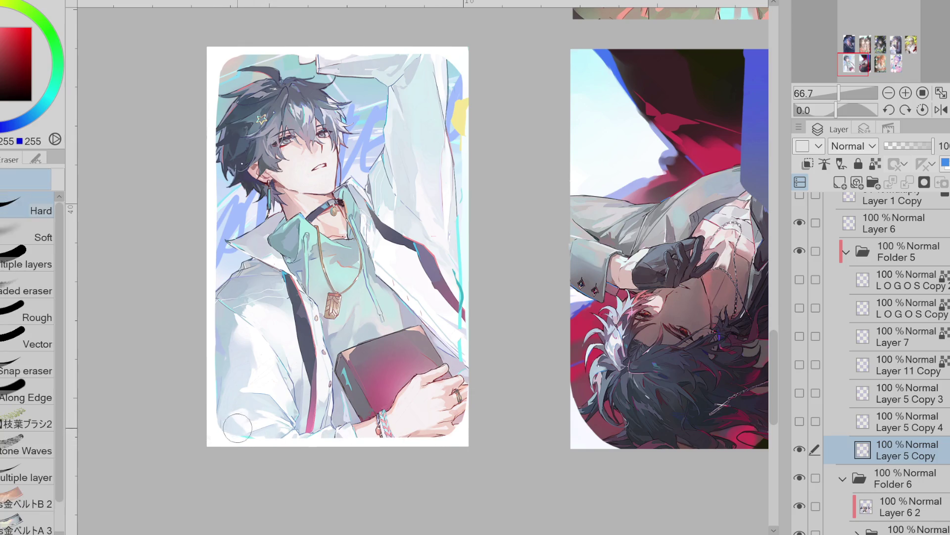
key(u)
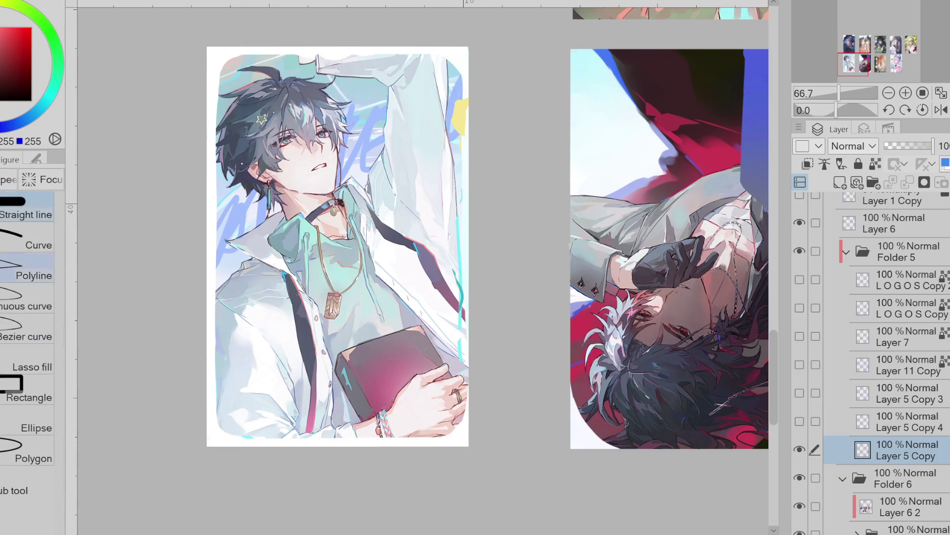
mouse_move(463, 64)
mouse_down()
mouse_move(476, 282)
mouse_move(466, 427)
mouse_up()
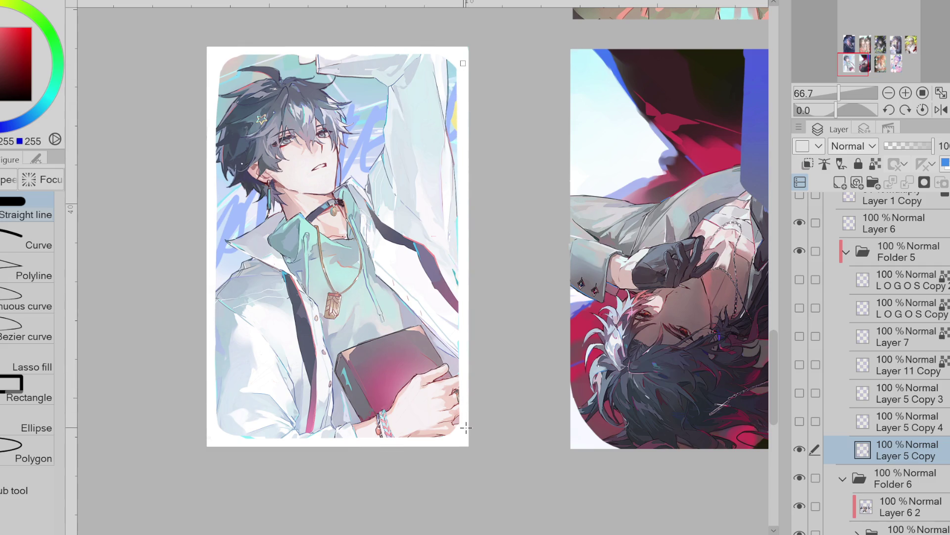
key(e)
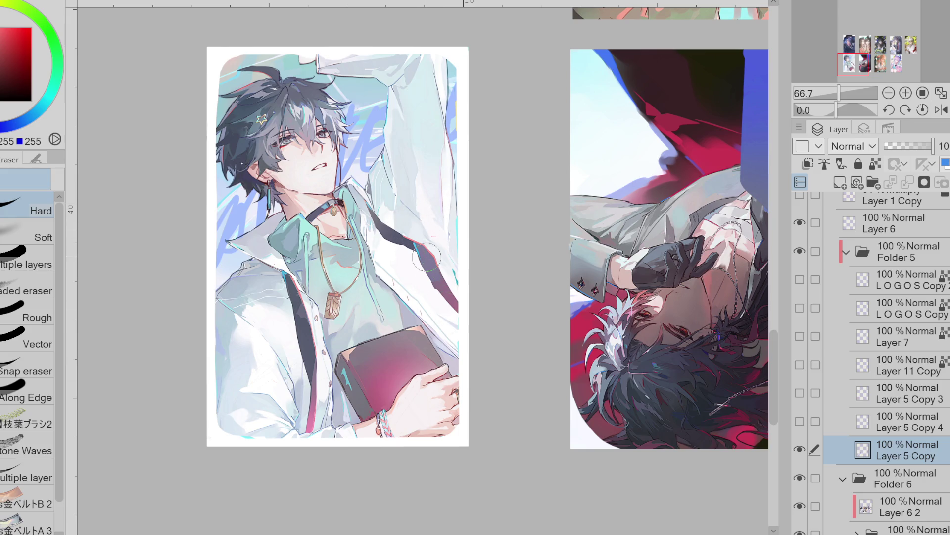
- Eyedrop the card's cyan and trace a thin Pen line along the bottom edge, corner and right edge
alt+click(250, 437)
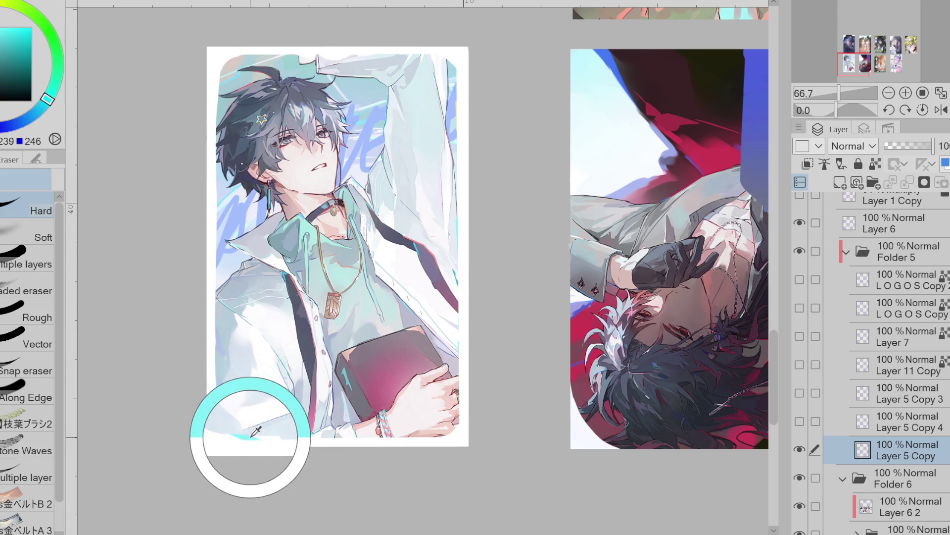
key(p)
alt+click(263, 439)
alt+click(250, 437)
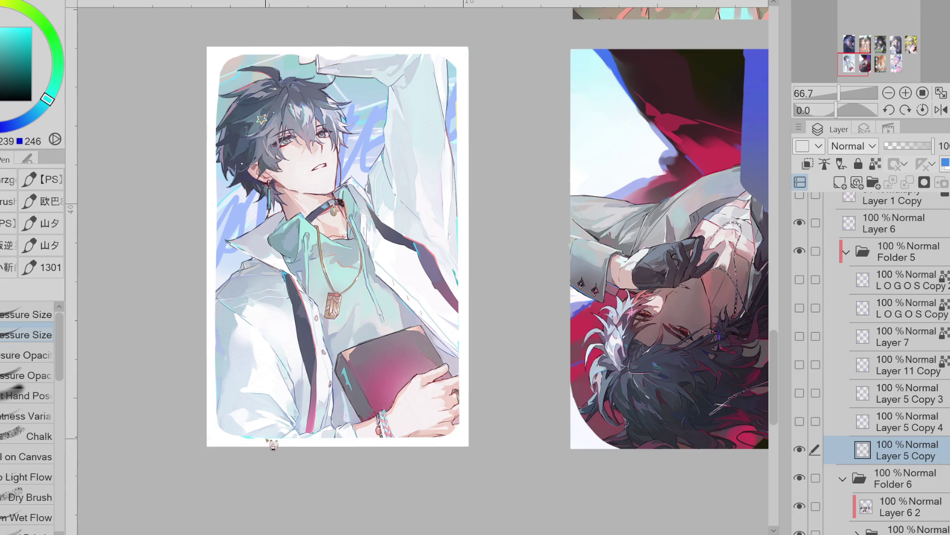
drag(271, 439, 358, 439)
drag(448, 436, 454, 434)
drag(459, 239, 463, 370)
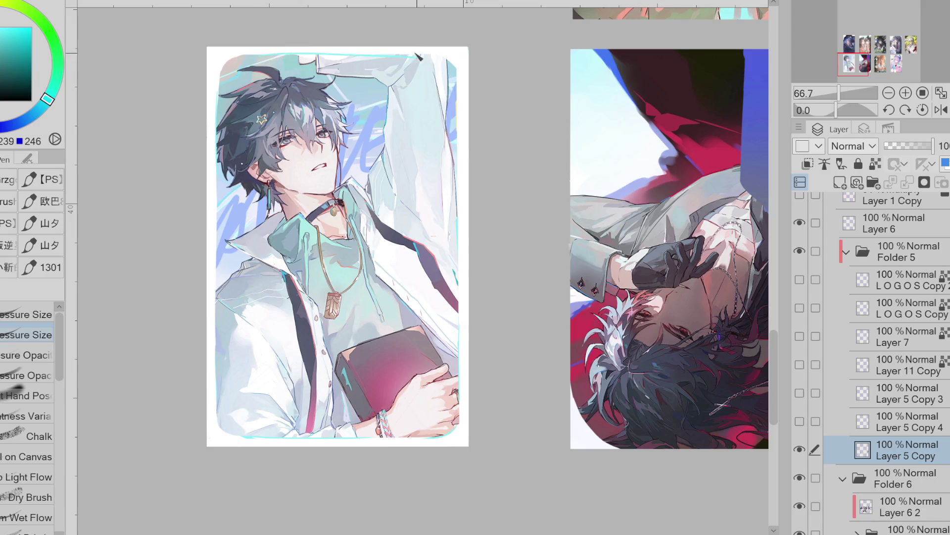
- Keep the Pen and swap the drawing colour to yellow-orange
key(e)
key(p)
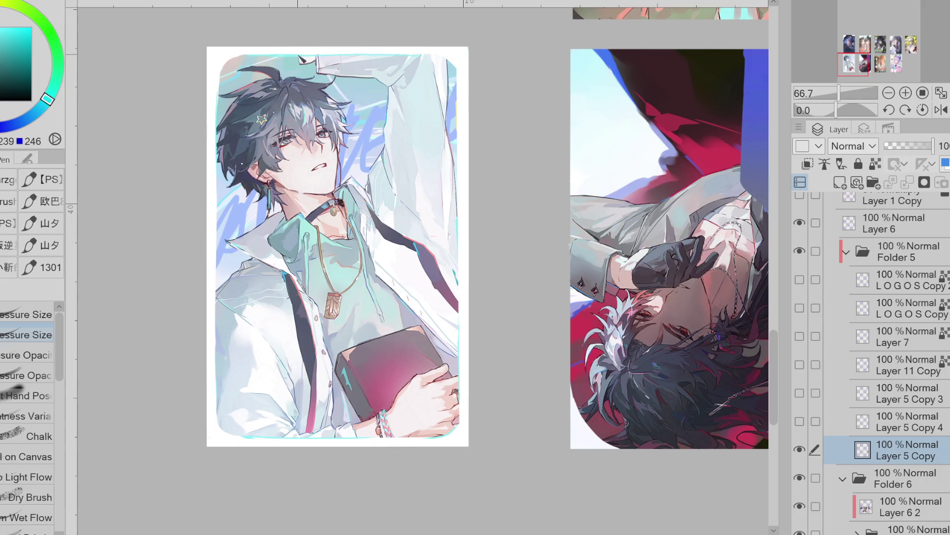
key(x)
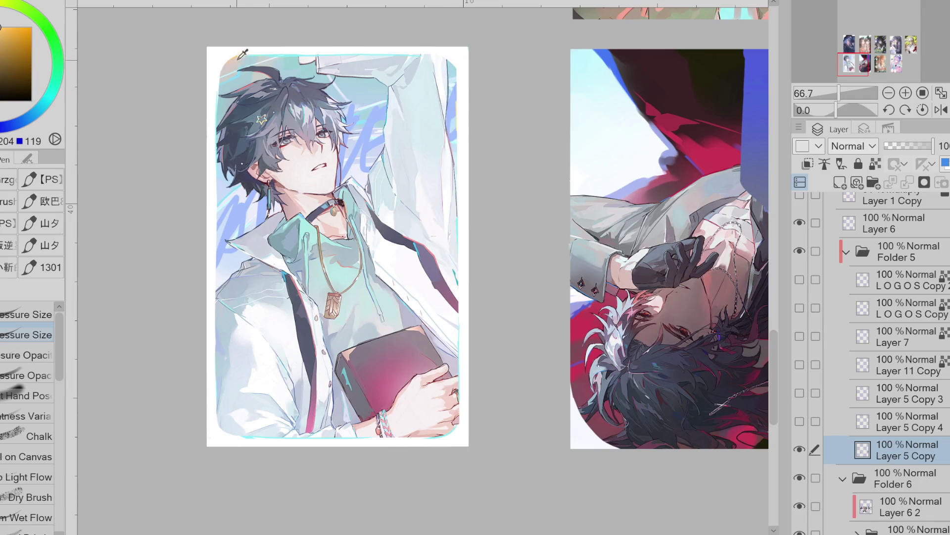
key(x)
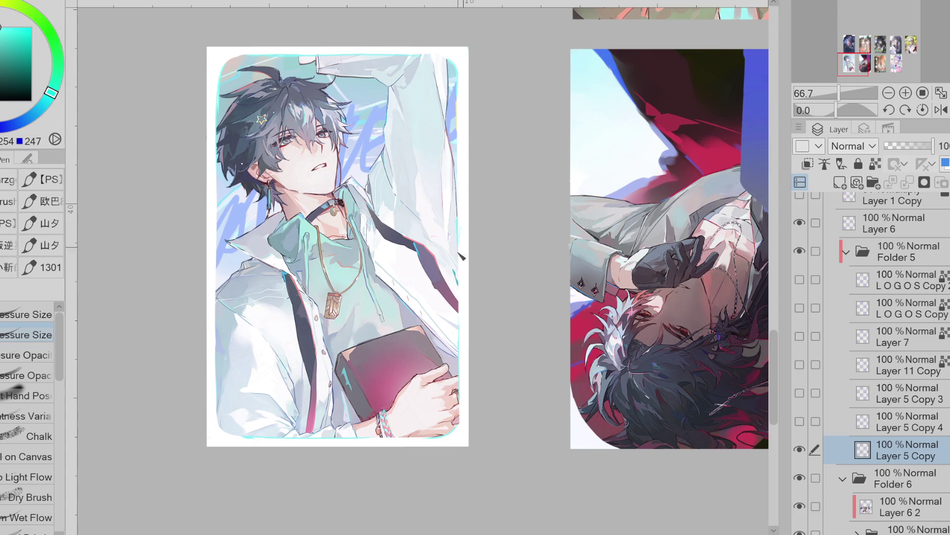
key(x)
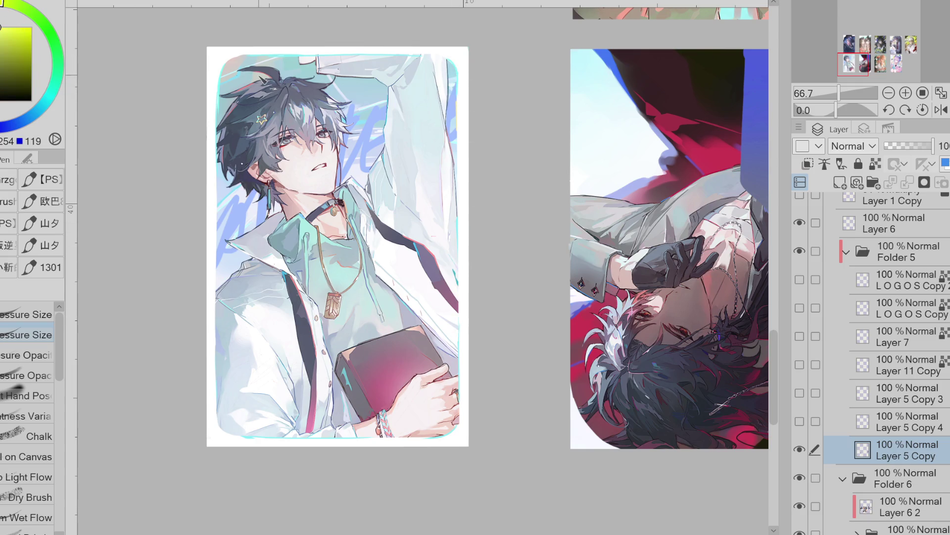
- Hide the white border layer, show and select Layer 5 Copy 4, and zoom in
click(799, 449)
click(800, 421)
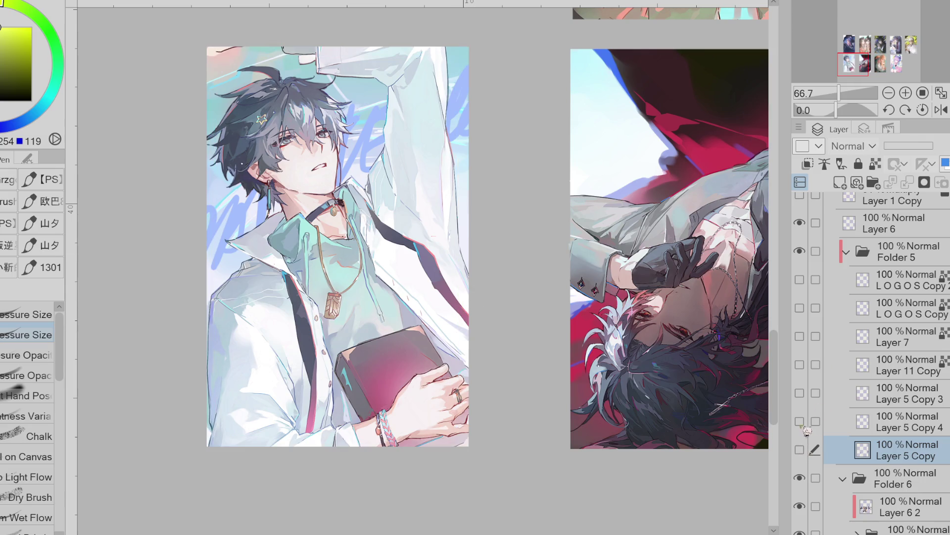
click(868, 420)
scroll(447, 303, up, 2)
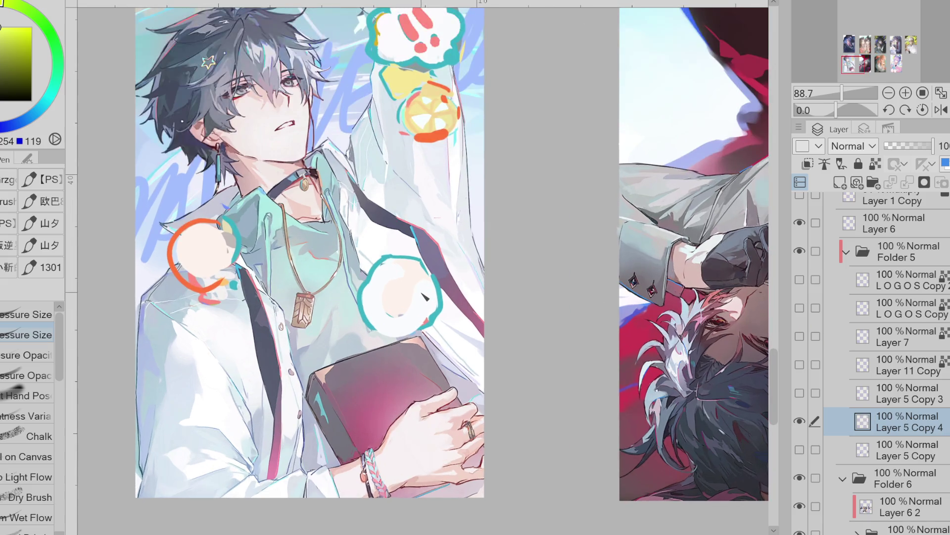
scroll(415, 212, up, 1)
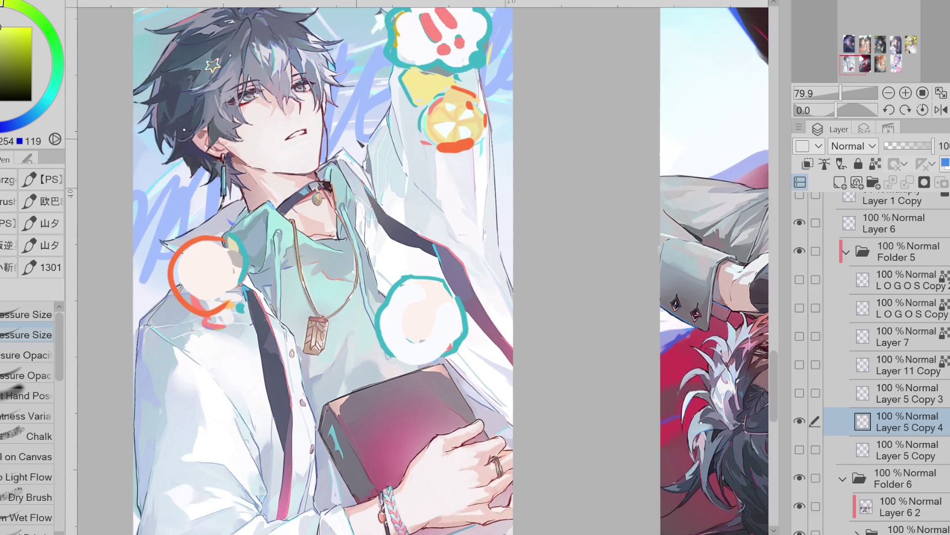
scroll(275, 165, up, 1)
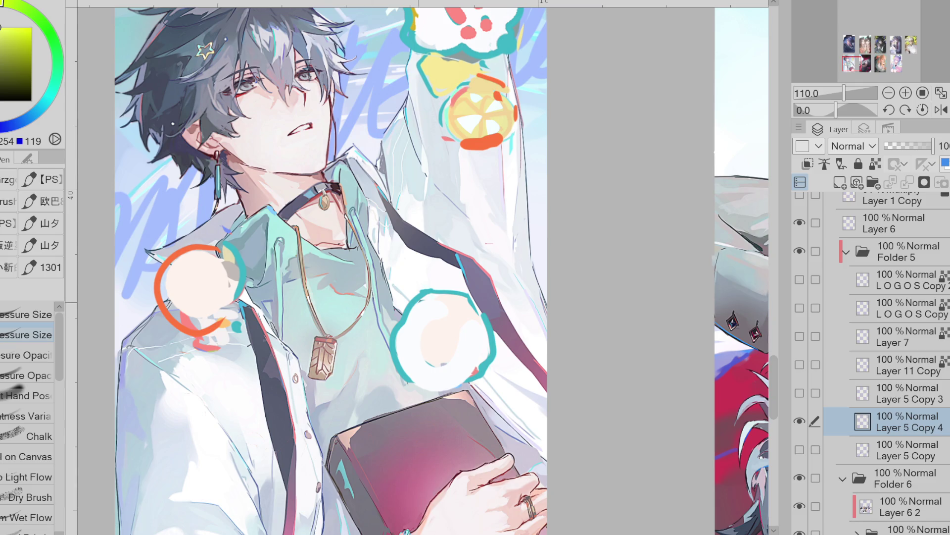
- Zoom to the teal circle and lasso-fill the face area with the sampled skin tone
scroll(331, 267, up, 3)
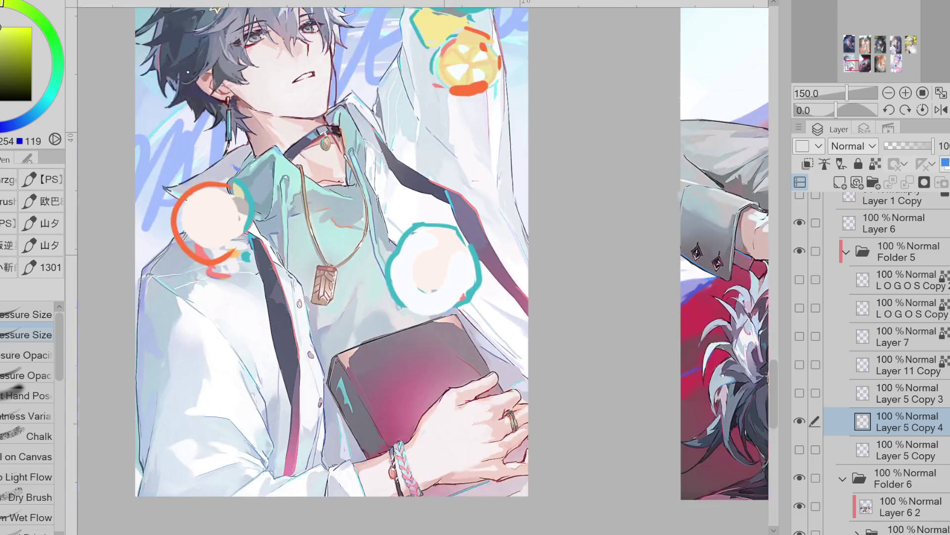
scroll(430, 267, up, 2)
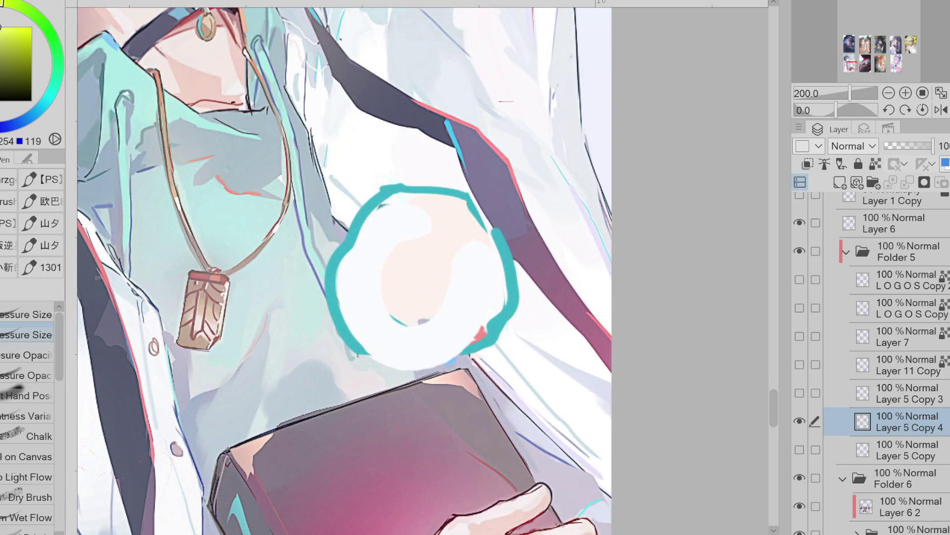
scroll(421, 268, down, 5)
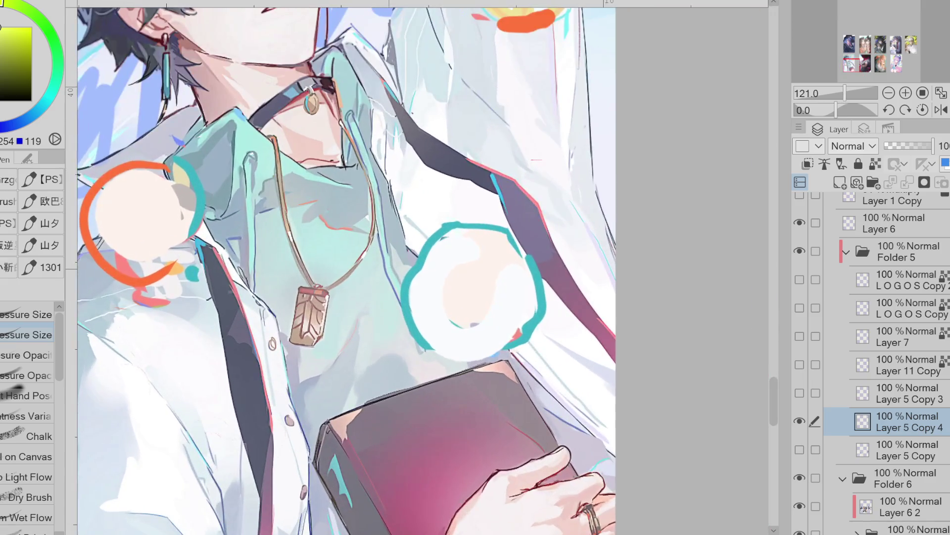
scroll(376, 267, up, 4)
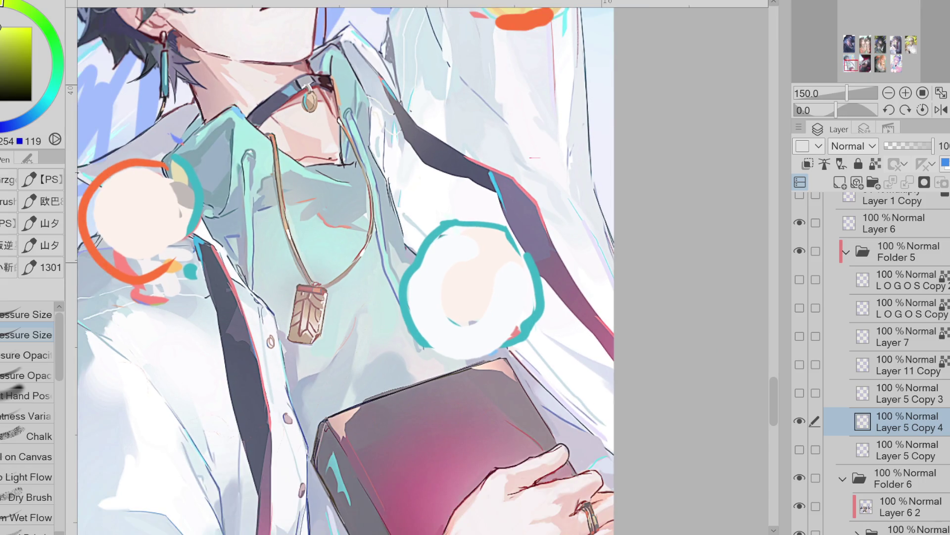
key(m)
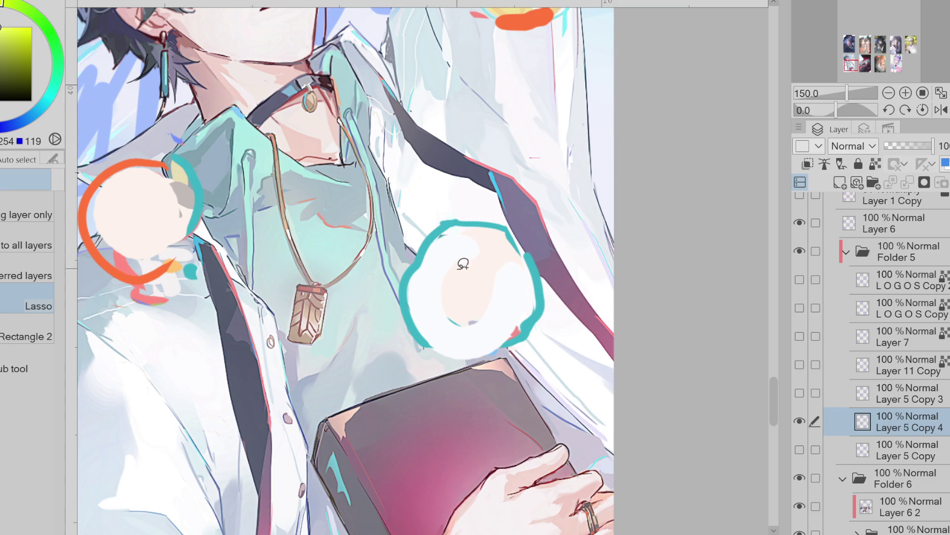
alt+click(465, 267)
drag(476, 256, 465, 311)
key(alt+Delete)
key(ctrl+d)
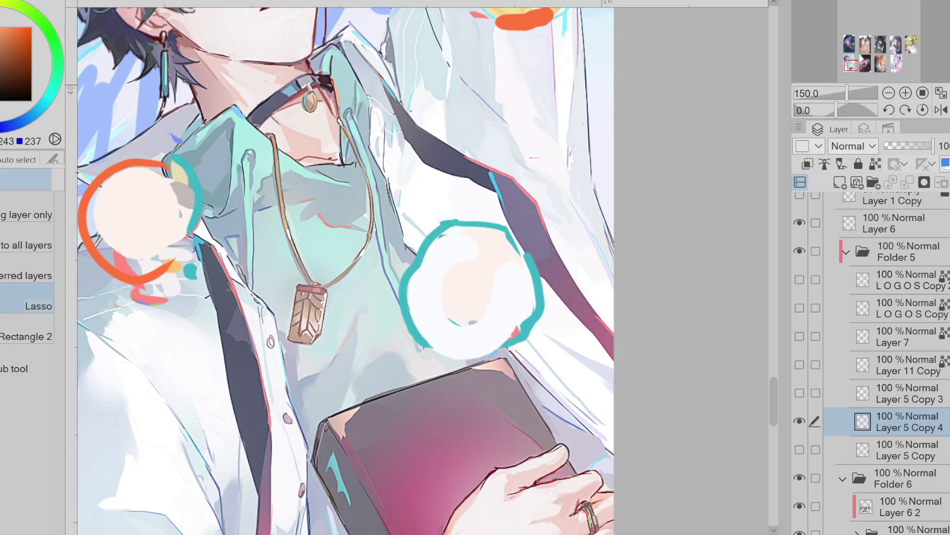
- Reshape the face fill with the Lasso Fill tool and toggle the layer to check it
key(g)
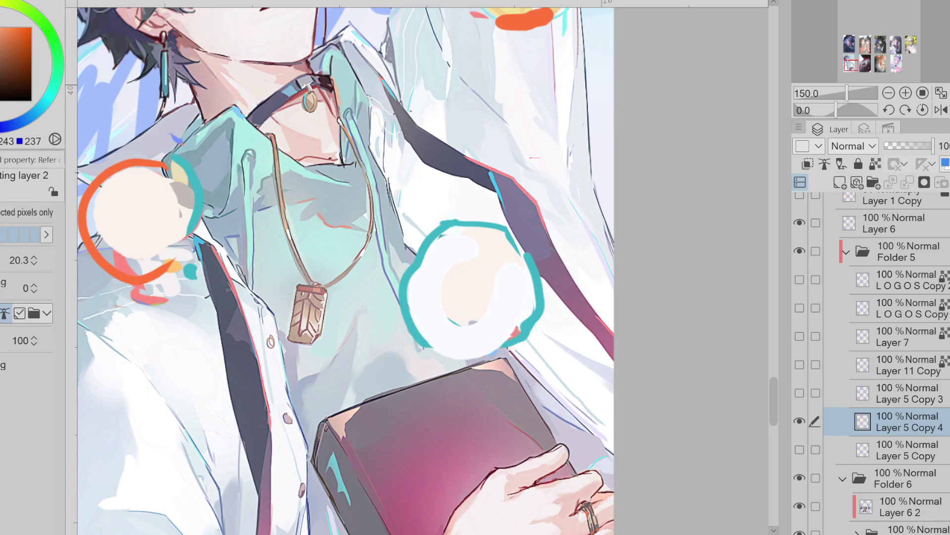
click(30, 366)
mouse_move(474, 258)
mouse_down()
mouse_move(467, 306)
mouse_move(462, 285)
mouse_move(465, 292)
mouse_up()
click(799, 421)
click(799, 421)
click(799, 421)
click(799, 421)
scroll(504, 244, up, 1)
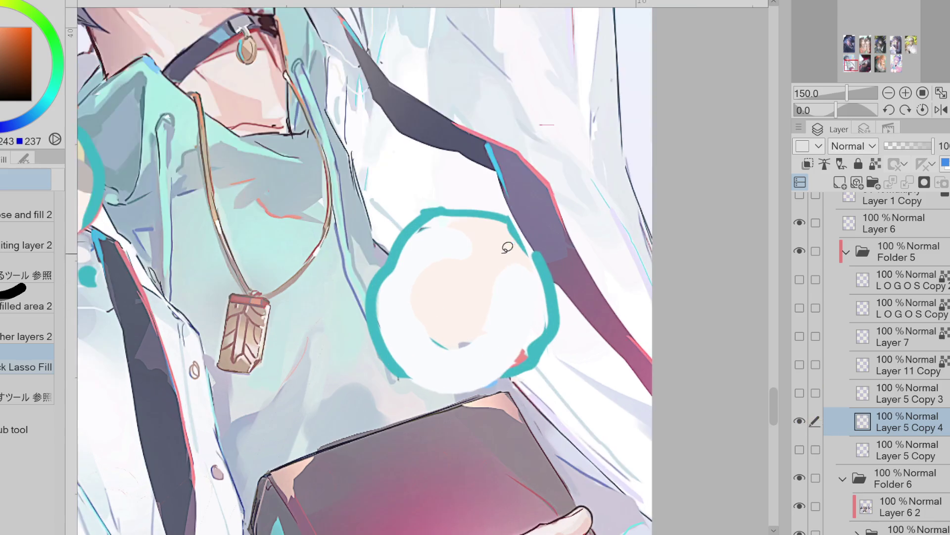
- Lasso-fill a dark grey hair shape with a notched right side and a teal horn above
mouse_move(433, 272)
mouse_down()
mouse_move(446, 270)
mouse_move(460, 294)
mouse_move(471, 277)
mouse_move(415, 324)
mouse_up()
alt+click(536, 257)
alt+click(465, 277)
key(p)
drag(425, 331, 430, 339)
key(ctrl+z)
key(ctrl+z)
- Draw the chibi's eyes in a dark colour, undoing stray red and dark strokes
alt+click(521, 357)
mouse_move(414, 300)
mouse_down()
mouse_move(414, 317)
mouse_move(454, 317)
mouse_up()
key(ctrl+z)
alt+click(301, 236)
key(ctrl+z)
key(ctrl+z)
mouse_move(457, 317)
mouse_down()
mouse_move(464, 325)
mouse_move(452, 331)
mouse_up()
key(ctrl+z)
drag(458, 319, 466, 326)
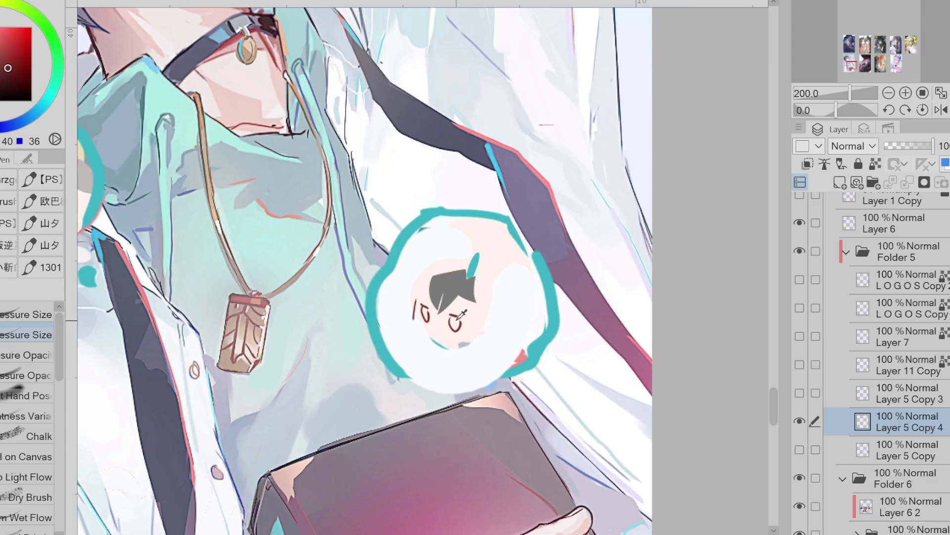
scroll(462, 314, up, 3)
mouse_move(375, 323)
mouse_down()
mouse_move(386, 342)
mouse_move(438, 368)
mouse_move(398, 353)
mouse_move(437, 368)
mouse_up()
key(ctrl+z)
scroll(403, 319, down, 3)
- Erase the teal ring around the face, leaving a small teal mark at the right
key(e)
mouse_move(420, 212)
mouse_down()
mouse_move(354, 297)
mouse_move(361, 346)
mouse_move(379, 235)
mouse_move(502, 230)
mouse_up()
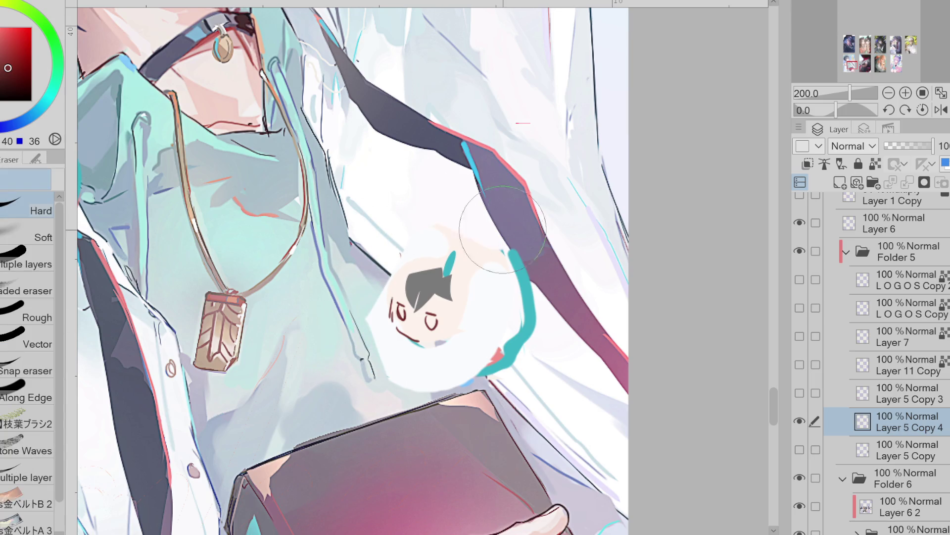
alt+click(527, 317)
key(p)
drag(569, 234, 571, 252)
key(e)
mouse_move(515, 258)
mouse_down()
mouse_move(497, 341)
mouse_move(451, 201)
mouse_move(376, 322)
mouse_move(441, 376)
mouse_up()
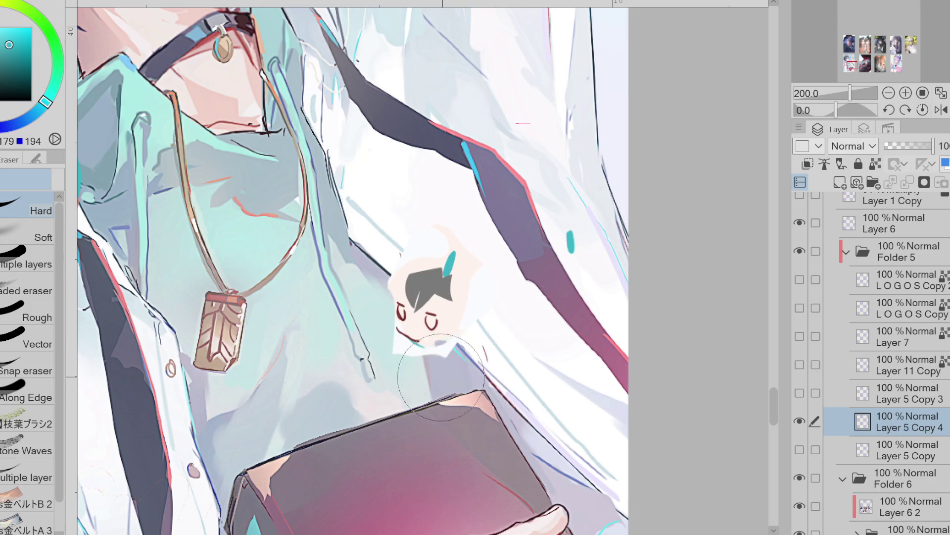
- Extend the grey hair's lower and left edges and retouch the face's left edge
alt+click(430, 321)
scroll(404, 308, up, 2)
key(p)
drag(380, 327, 428, 370)
alt+click(457, 277)
mouse_move(453, 292)
mouse_down()
mouse_move(418, 322)
mouse_move(492, 320)
mouse_up()
drag(376, 321, 377, 341)
drag(394, 304, 416, 262)
drag(383, 292, 417, 255)
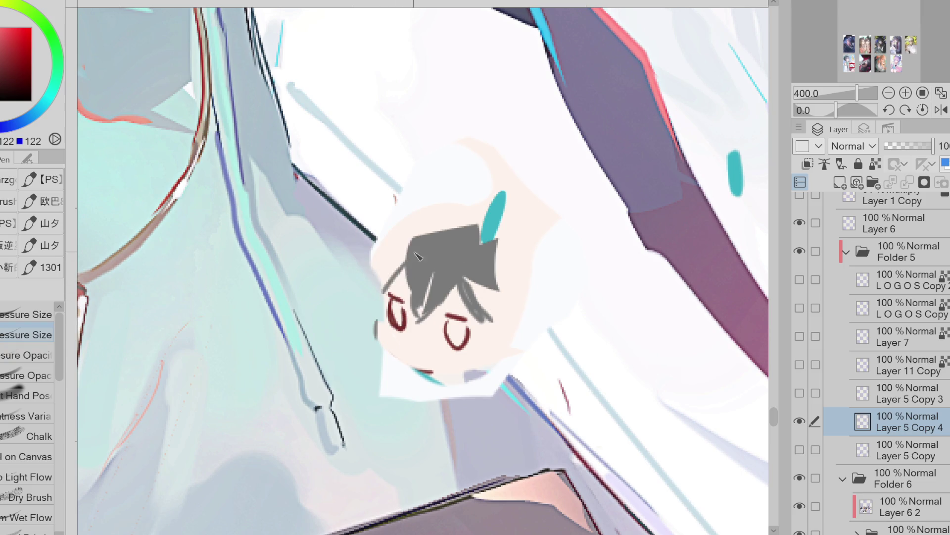
alt+click(391, 317)
drag(381, 300, 389, 322)
mouse_move(445, 317)
alt+mouse_down()
mouse_move(452, 337)
mouse_move(452, 310)
alt+mouse_up()
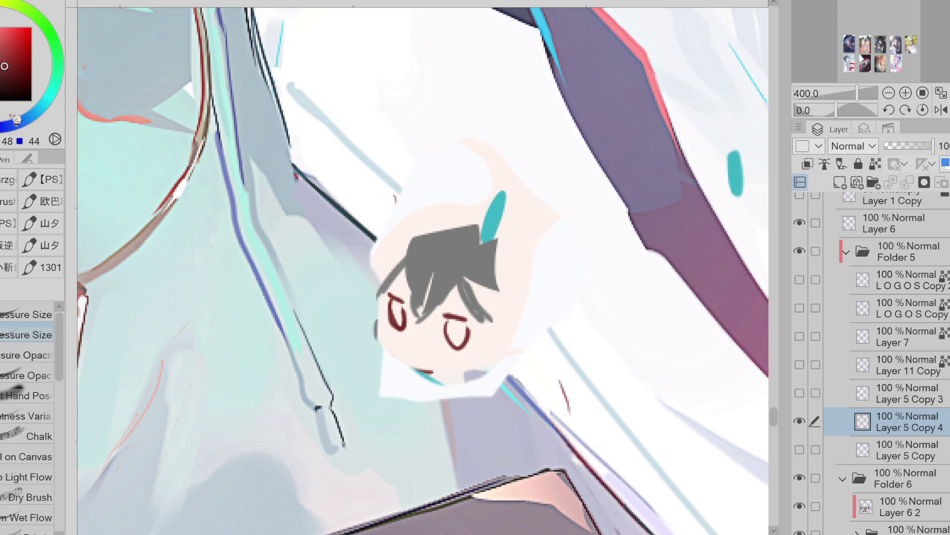
- Select both eyes and fill them with dark teal
click(43, 106)
key(m)
mouse_move(403, 302)
mouse_down()
mouse_move(405, 324)
mouse_move(402, 301)
mouse_up()
mouse_move(443, 300)
shift+mouse_down()
mouse_move(462, 326)
mouse_move(474, 315)
mouse_move(446, 302)
shift+mouse_up()
click(534, 374)
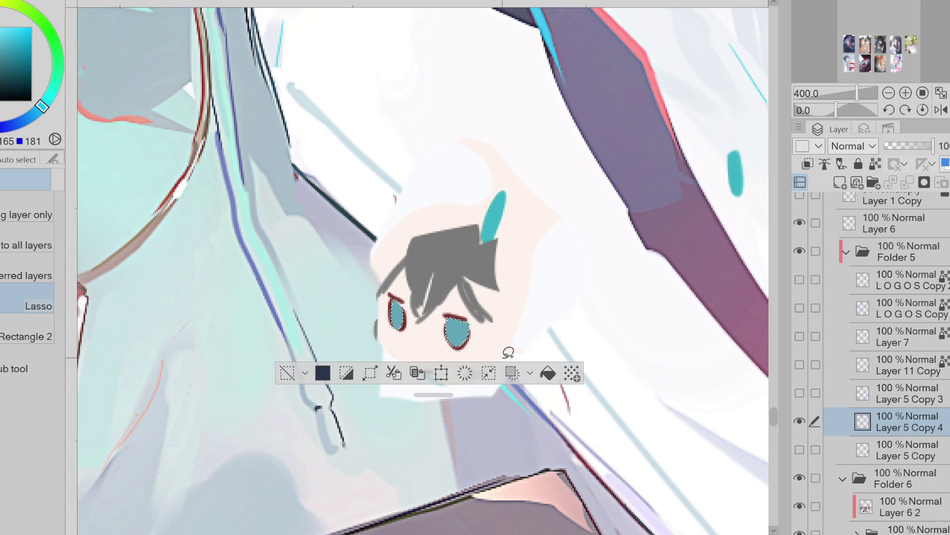
key(ctrl+d)
- Add a small dark brown stroke on the face's left edge and sample teal as colour
key(p)
alt+click(497, 314)
alt+click(417, 256)
key(ctrl+z)
alt+click(376, 330)
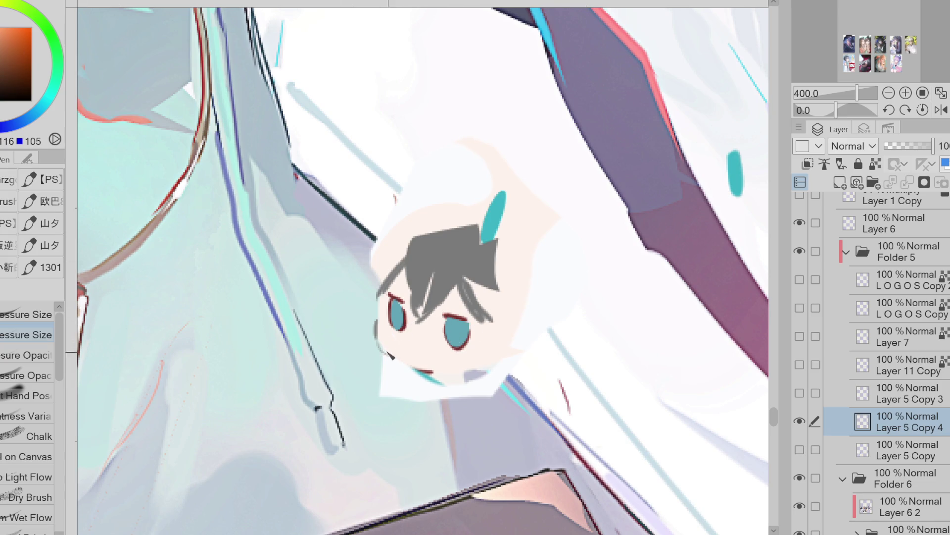
drag(385, 349, 379, 341)
click(24, 84)
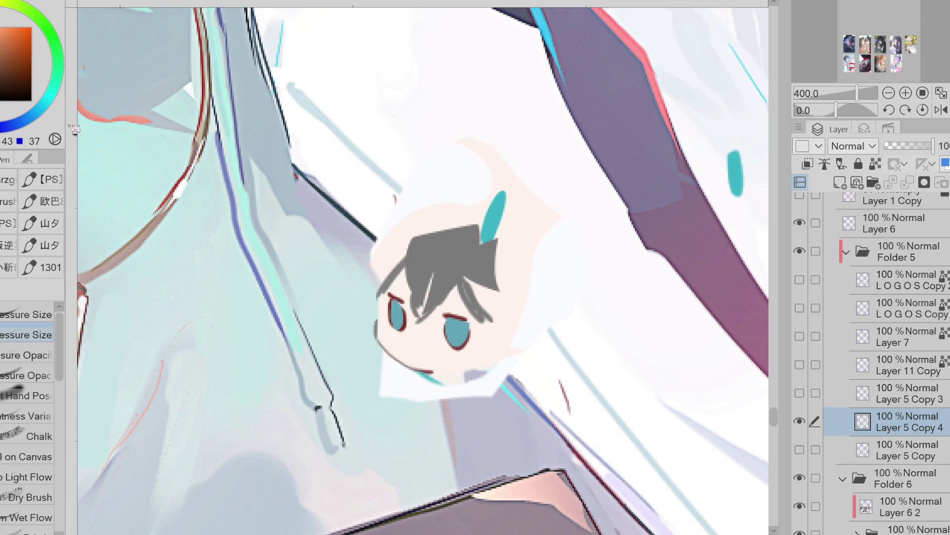
alt+click(428, 375)
scroll(256, 365, down, 5)
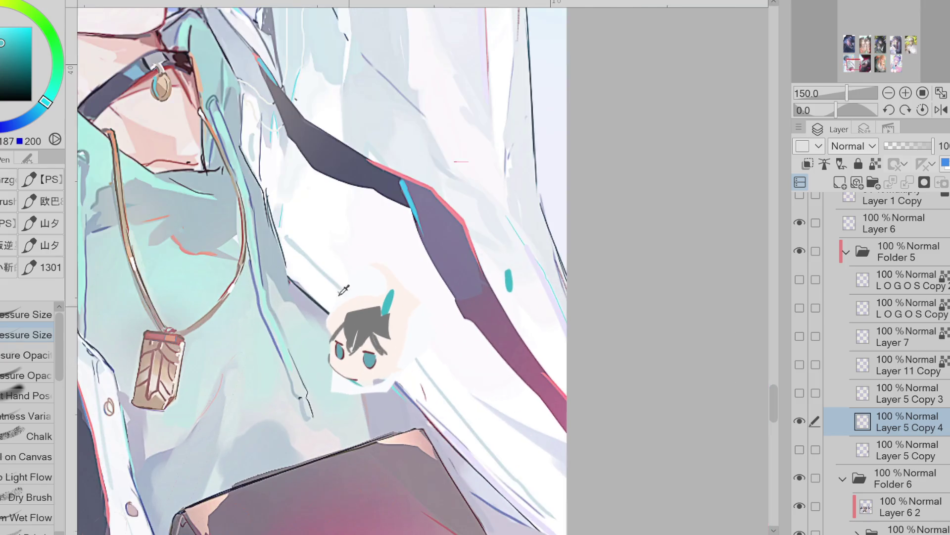
- Draw a tiny pale-teal mouth mark below the eyes, then sample dark red-grey and take the Eraser
click(343, 290)
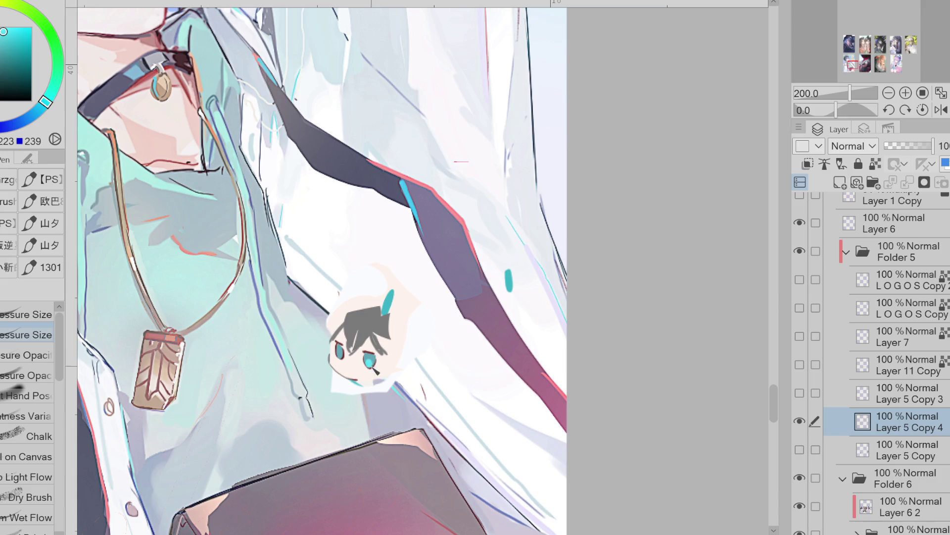
drag(344, 364, 349, 367)
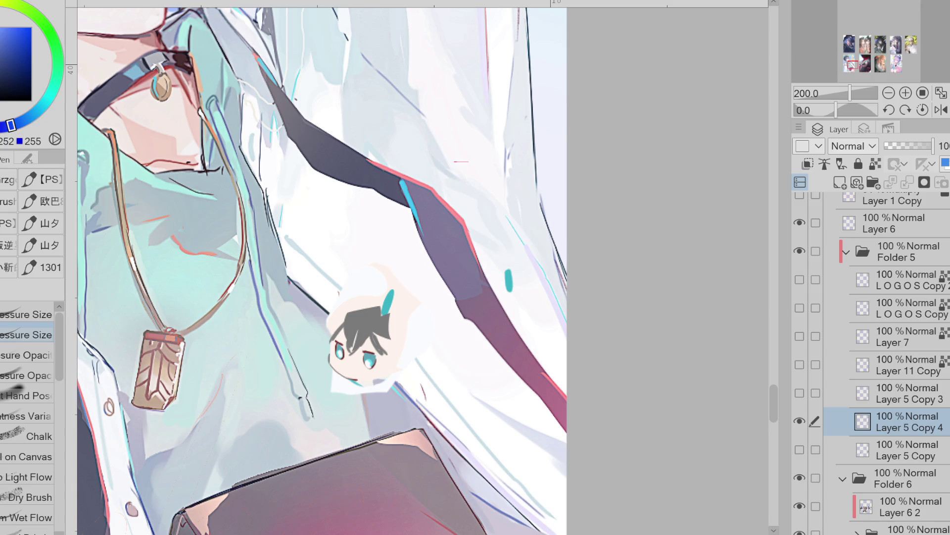
alt+click(361, 328)
key(e)
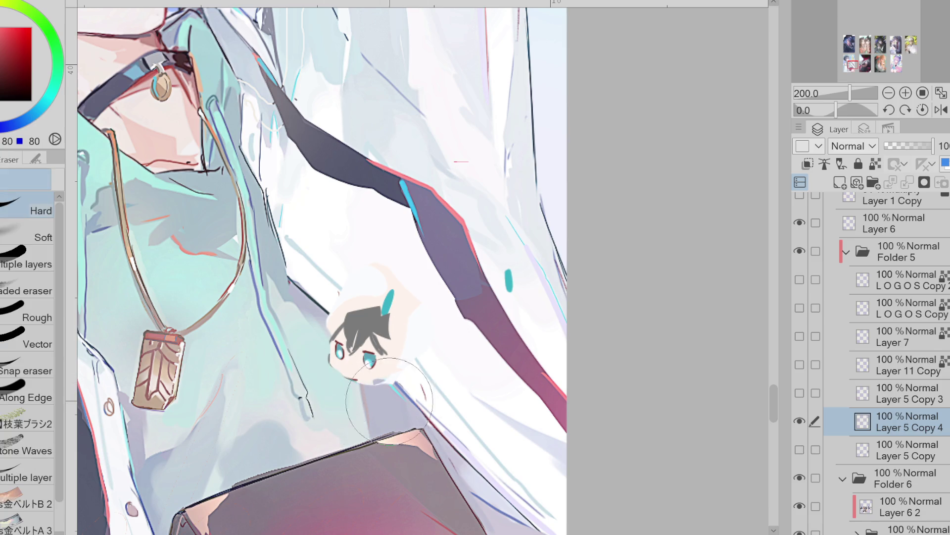
scroll(370, 370, up, 5)
- Add a short dark stroke at the left cheek, discarding the extra outline attempts
key(p)
drag(249, 350, 246, 389)
key(ctrl+z)
scroll(252, 352, down, 2)
drag(336, 308, 335, 329)
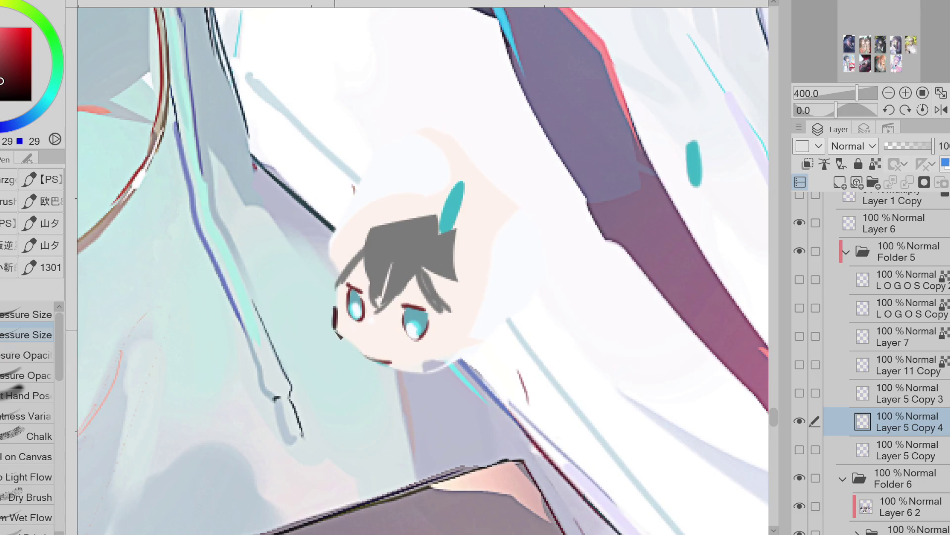
click(2, 71)
drag(343, 304, 338, 323)
key(ctrl+z)
- Repaint the right eye's tones with a larger brush and draw a dark red chin line
key(bracketright)
drag(414, 314, 428, 316)
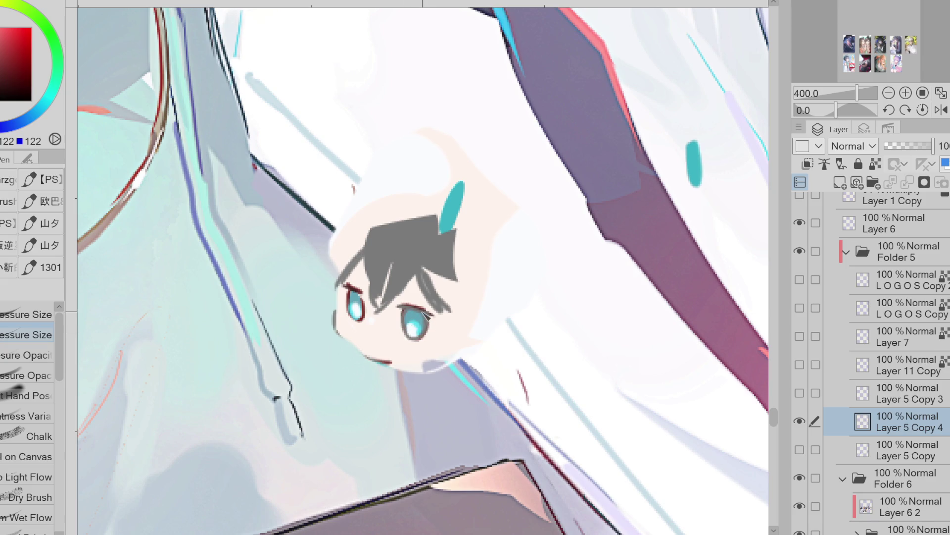
key(bracketleft)
key(bracketleft)
key(bracketleft)
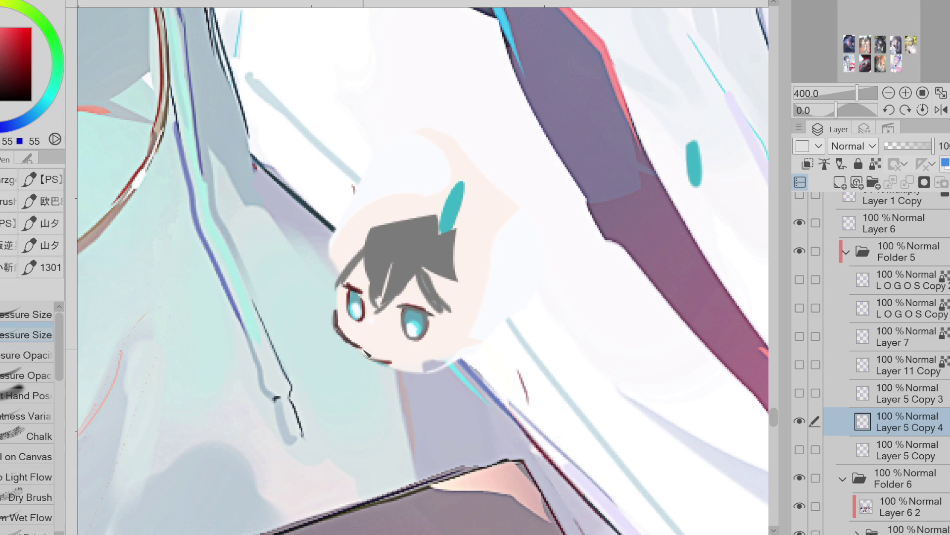
mouse_move(341, 336)
mouse_down()
mouse_move(389, 364)
mouse_move(416, 367)
mouse_up()
- Draw pointed ears on both sides of the face and dark earring marks replacing the teal drop
mouse_move(453, 330)
mouse_down()
mouse_move(465, 352)
mouse_move(428, 356)
mouse_up()
drag(333, 290, 330, 311)
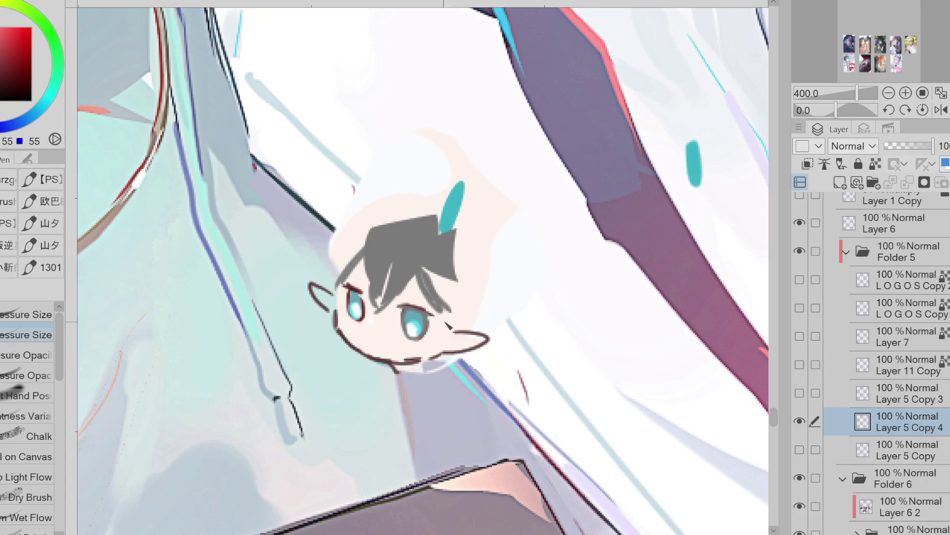
key(e)
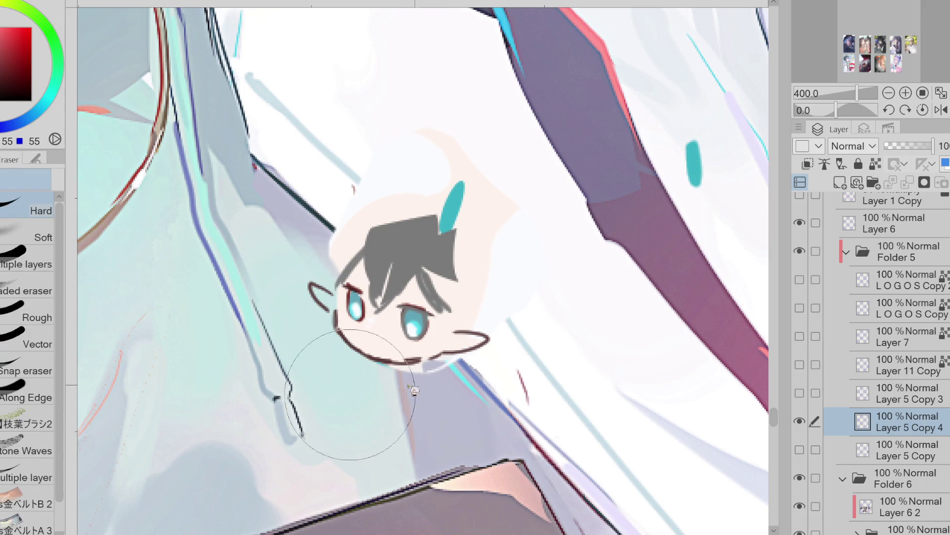
key(p)
drag(307, 297, 330, 313)
key(ctrl+z)
key(e)
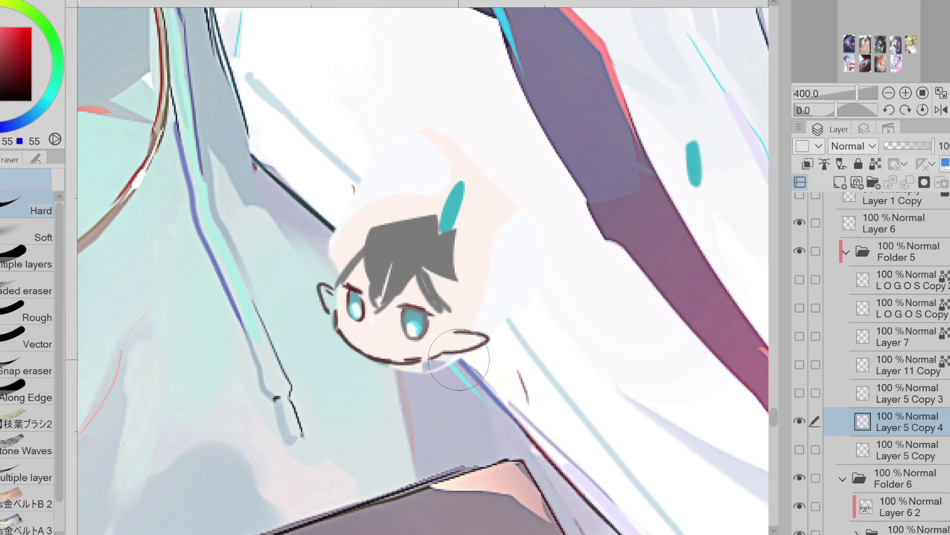
key(p)
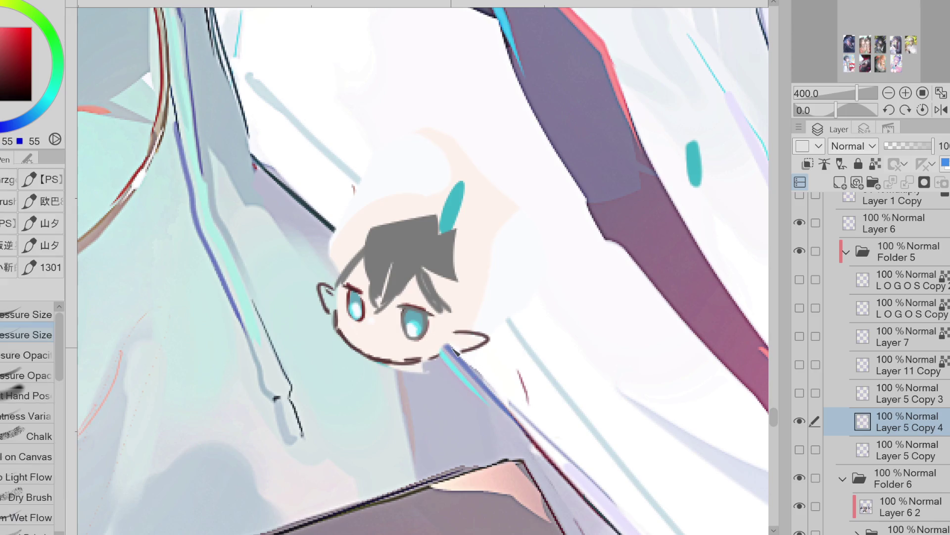
drag(447, 356, 444, 366)
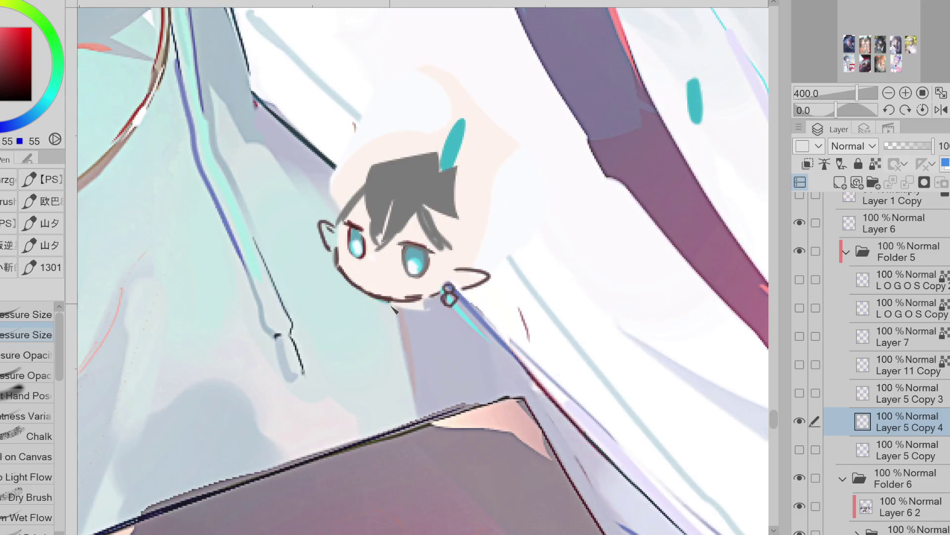
- Sample a dark teal from the chibi's eye and draw a curved outline left of the head
scroll(356, 325, down, 3)
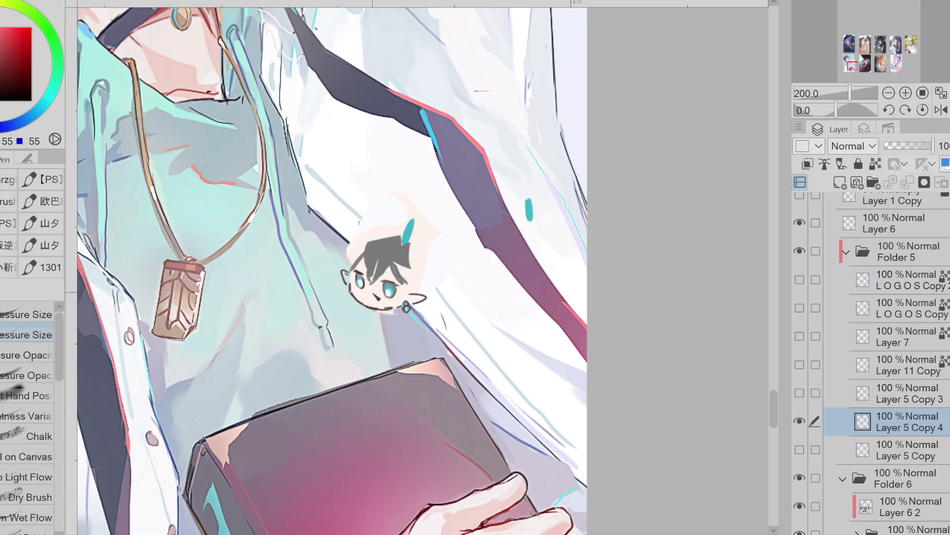
scroll(375, 290, up, 3)
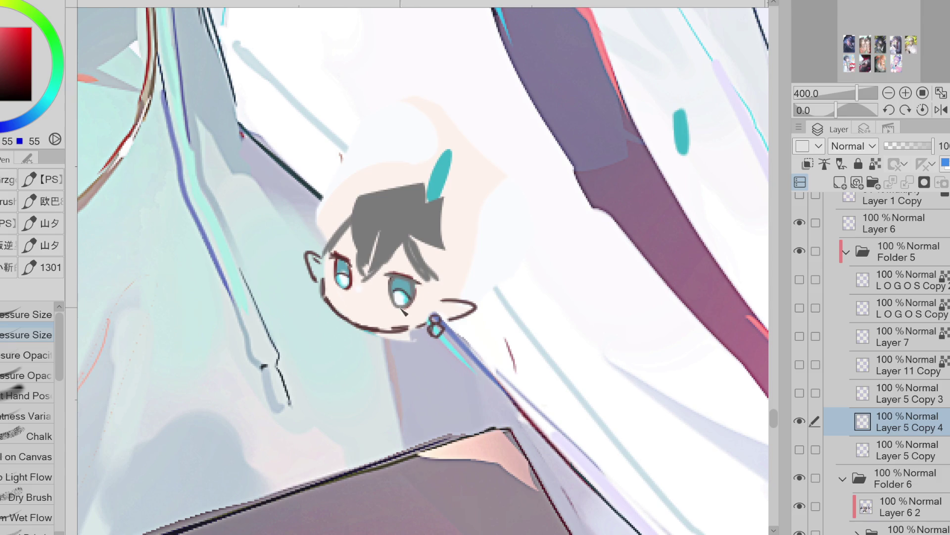
alt+click(345, 276)
alt+click(403, 279)
alt+click(326, 281)
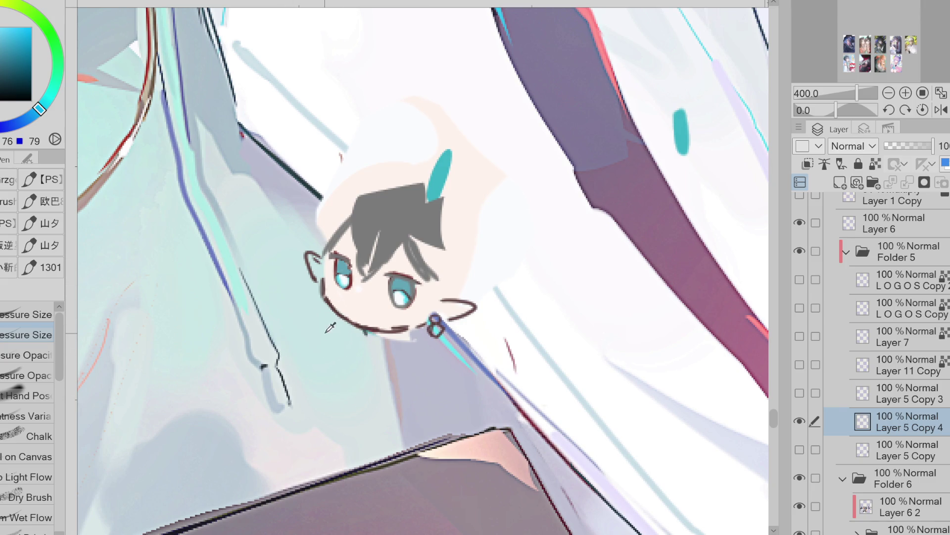
drag(272, 275, 253, 368)
- Redraw the pillow outline to the left of the chibi's head
scroll(292, 319, down, 2)
key(ctrl+z)
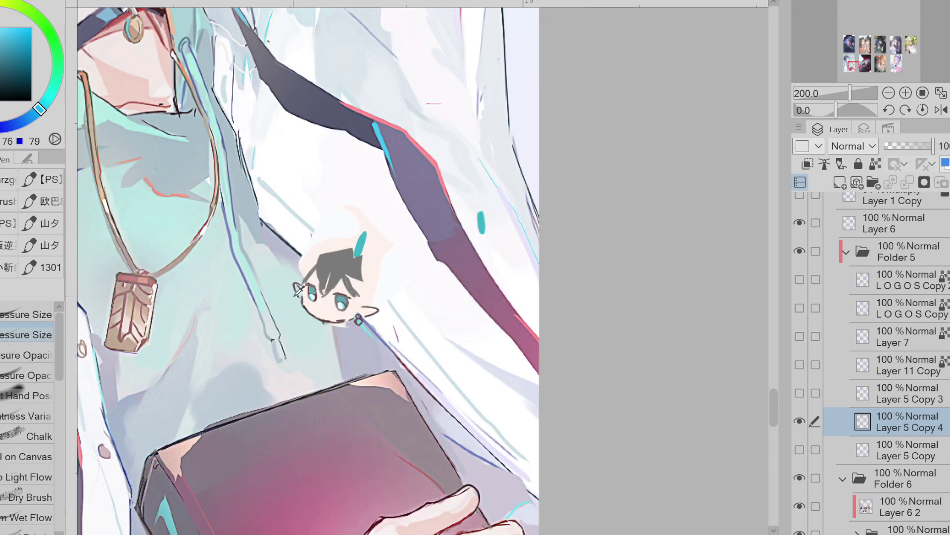
key(ctrl+z)
drag(267, 317, 286, 357)
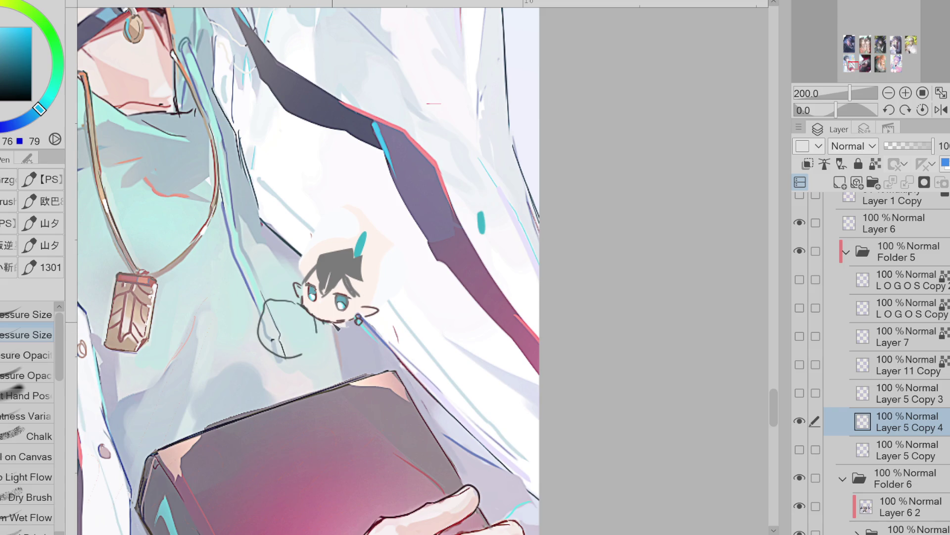
drag(306, 331, 318, 343)
key(ctrl+z)
key(j)
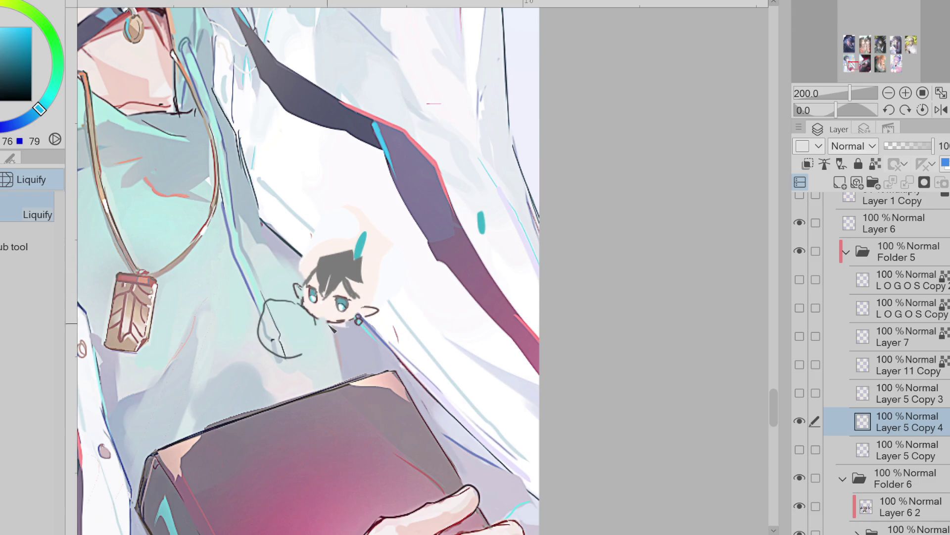
key(p)
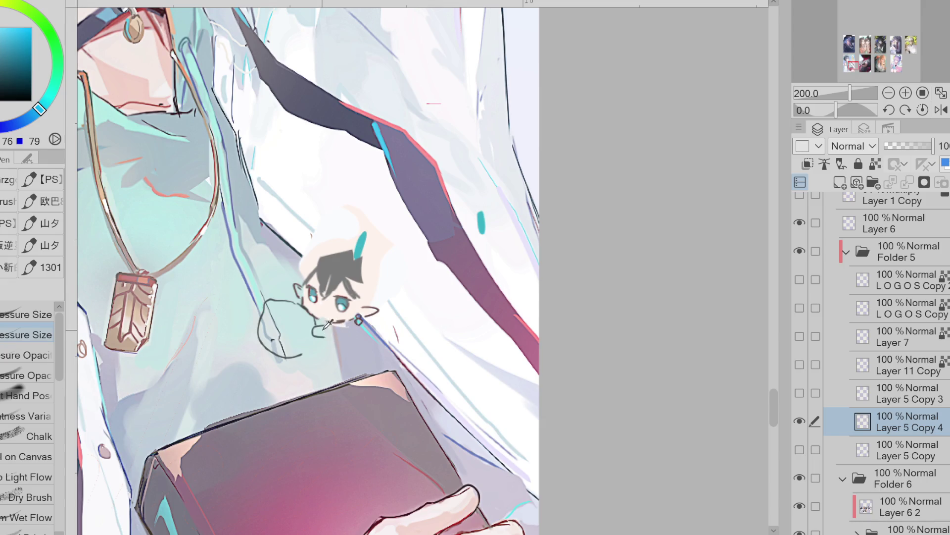
- Sketch and correct the body outline, the hand and the lower body strokes
key(e)
key(p)
key(e)
mouse_move(327, 329)
mouse_down()
mouse_move(318, 331)
mouse_move(353, 360)
mouse_move(323, 366)
mouse_move(317, 350)
mouse_move(325, 372)
mouse_move(342, 371)
mouse_move(325, 367)
mouse_move(344, 349)
mouse_move(334, 365)
mouse_up()
key(p)
key(e)
key(p)
key(e)
key(p)
key(e)
key(p)
key(e)
key(p)
key(e)
key(p)
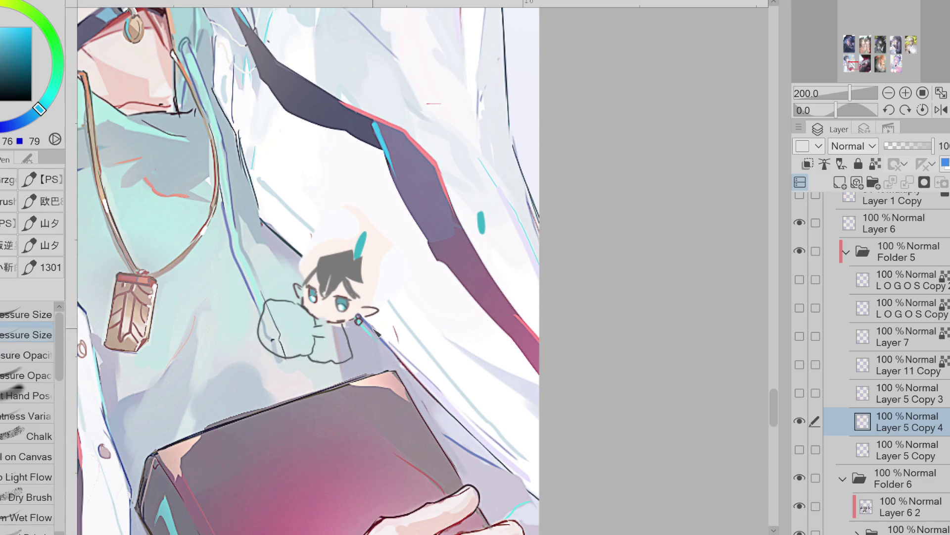
- Reshape the tail at the figure's lower right, replacing its curled tip
key(ctrl+z)
drag(350, 349, 357, 356)
key(ctrl+z)
key(e)
drag(371, 366, 379, 359)
key(p)
key(e)
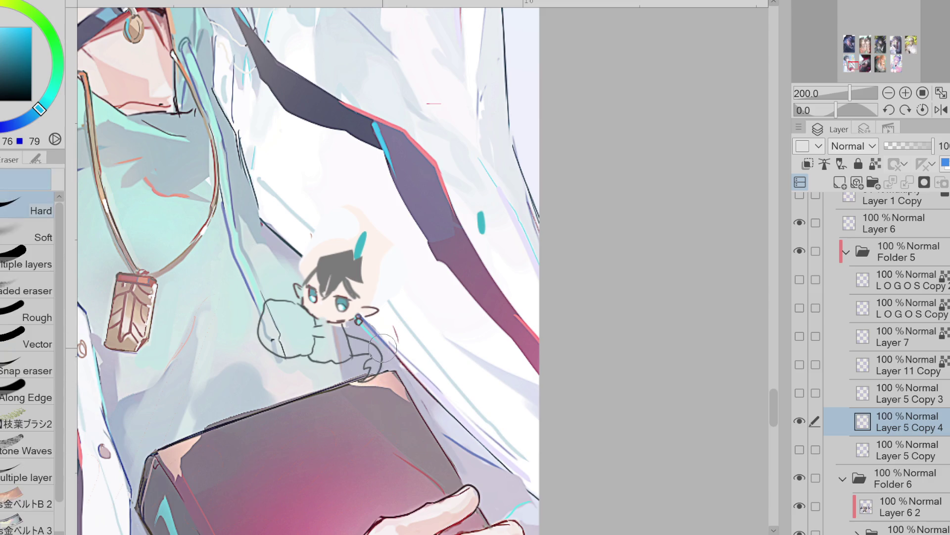
scroll(325, 337, up, 3)
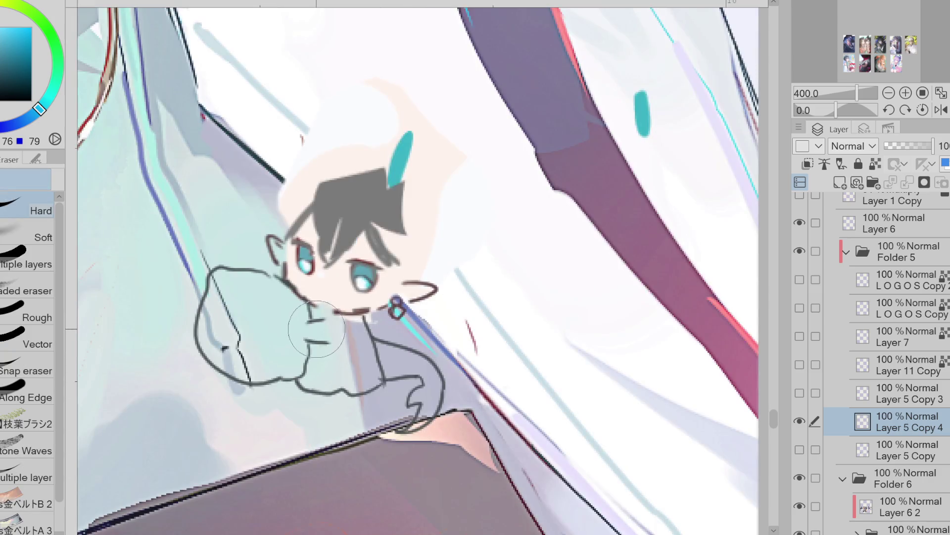
key(p)
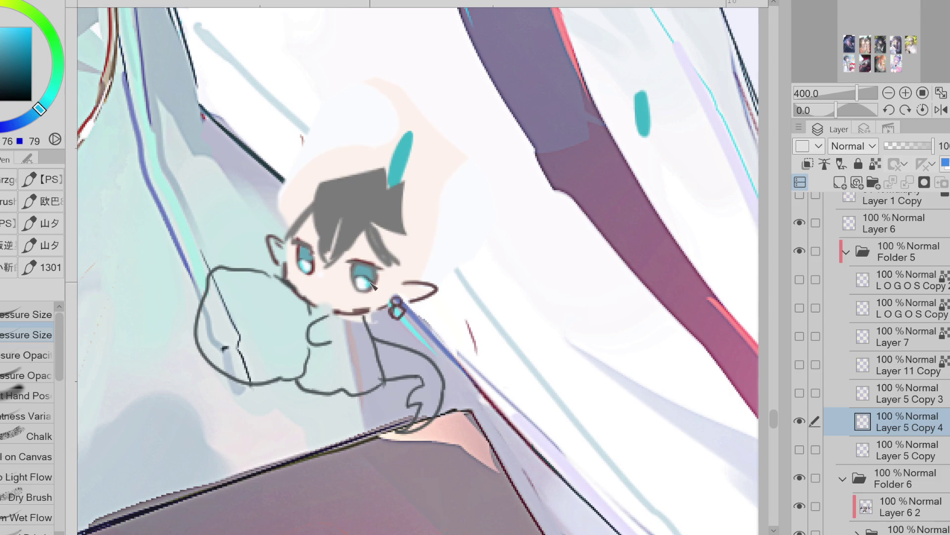
key(e)
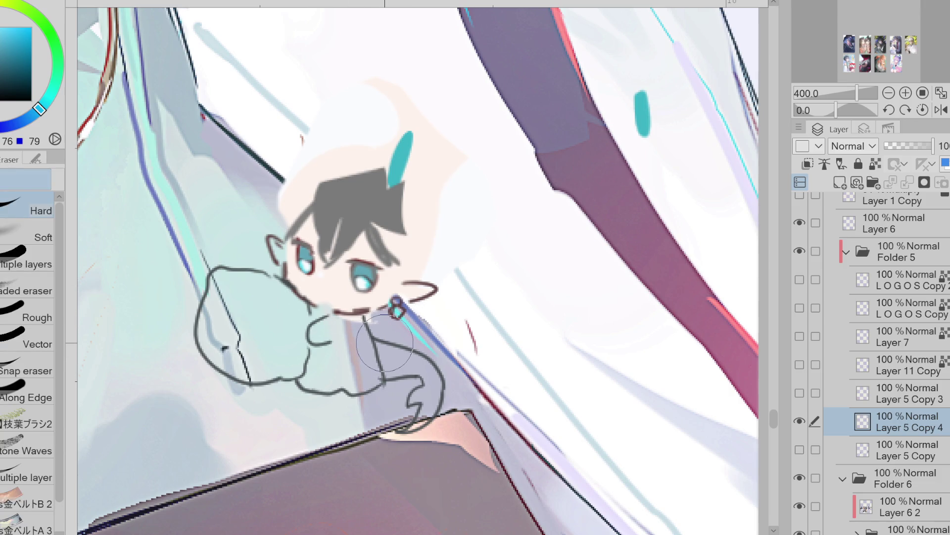
key(p)
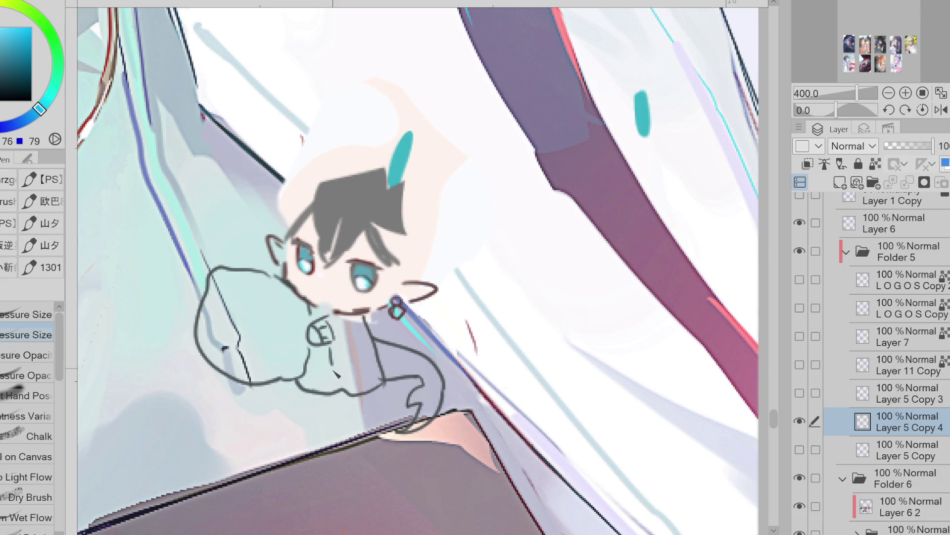
- Sketch the arm and fist hugging the pillow, touching up lines under the fist
drag(379, 363, 346, 373)
key(ctrl+z)
mouse_move(329, 341)
mouse_down()
mouse_move(350, 385)
mouse_move(384, 378)
mouse_up()
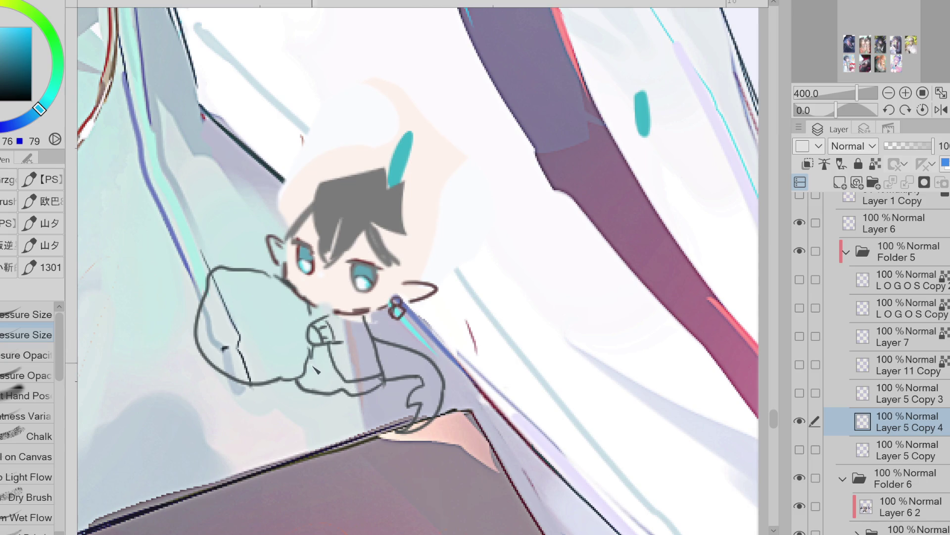
mouse_move(315, 351)
mouse_down()
mouse_move(329, 352)
mouse_move(309, 393)
mouse_move(357, 410)
mouse_up()
key(e)
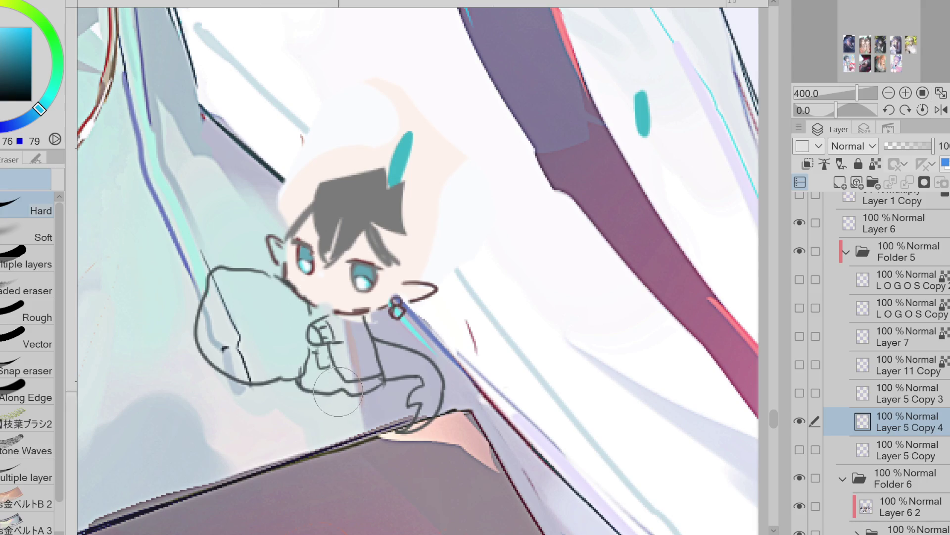
drag(327, 371, 341, 393)
key(p)
key(e)
key(p)
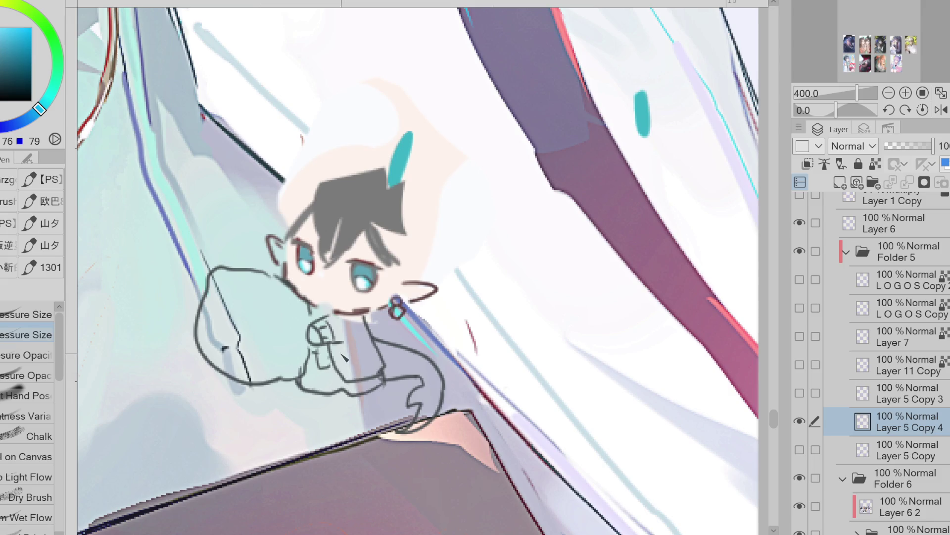
key(e)
key(p)
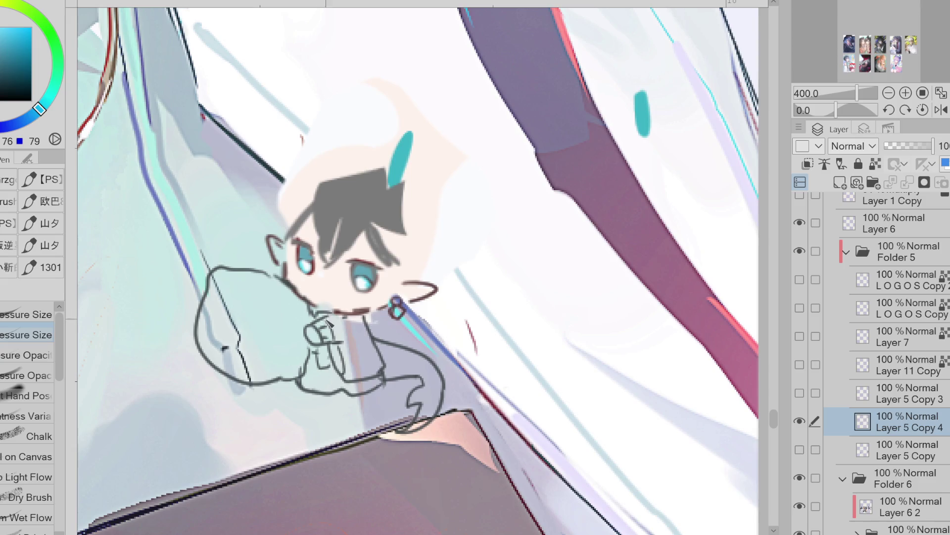
scroll(347, 339, down, 2)
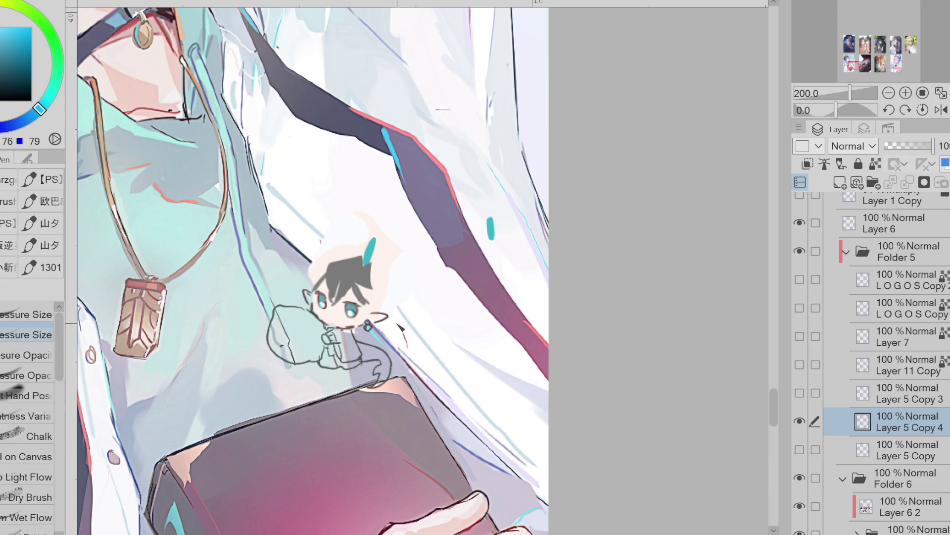
key(e)
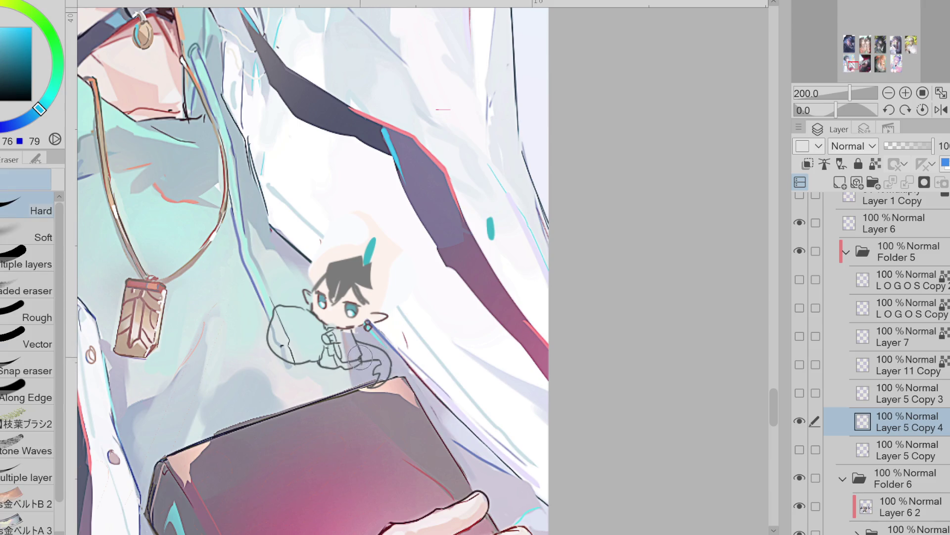
key(e)
key(e)
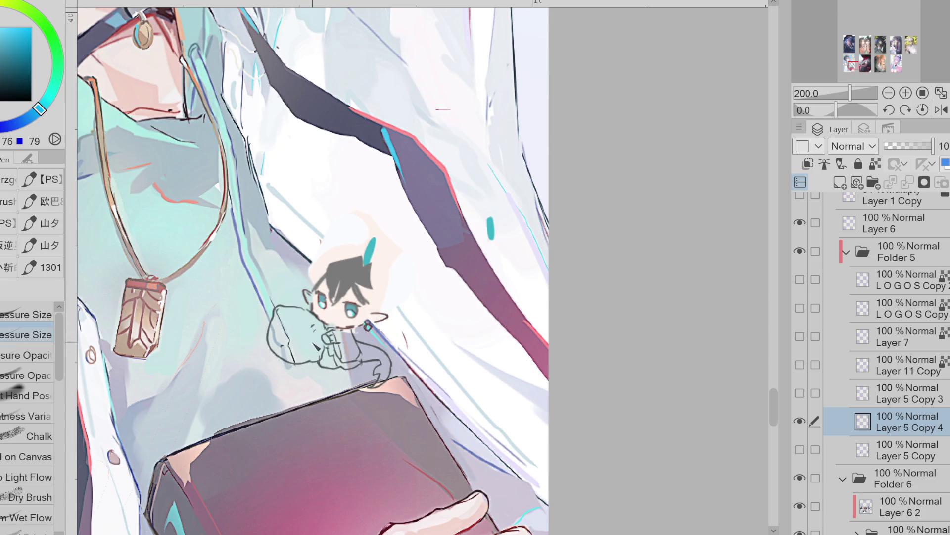
scroll(364, 245, up, 2)
- Try out dark hair strands between and beside the eyes, keeping the best attempt
key(e)
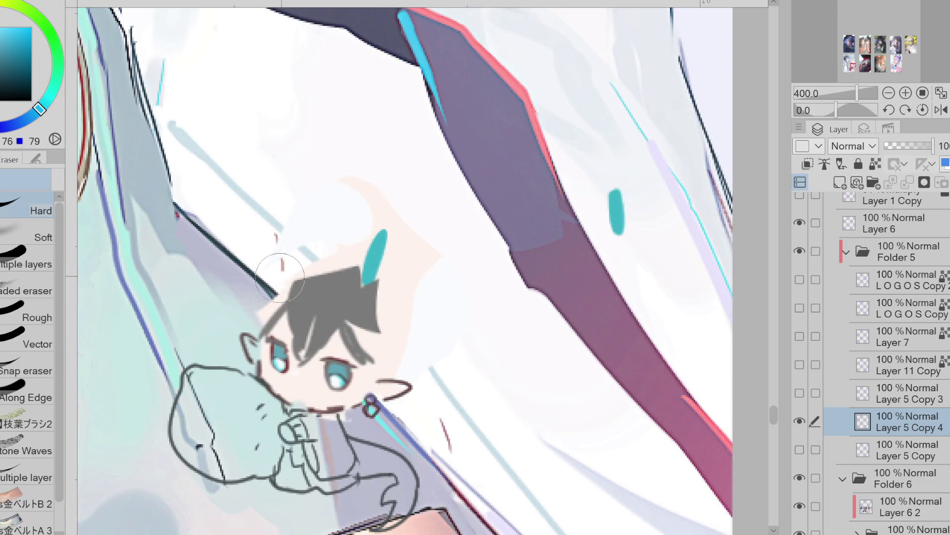
key(p)
drag(424, 251, 359, 374)
key(ctrl+z)
drag(344, 327, 356, 367)
key(ctrl+z)
mouse_move(290, 309)
mouse_down()
mouse_move(295, 353)
mouse_move(307, 366)
mouse_move(339, 324)
mouse_up()
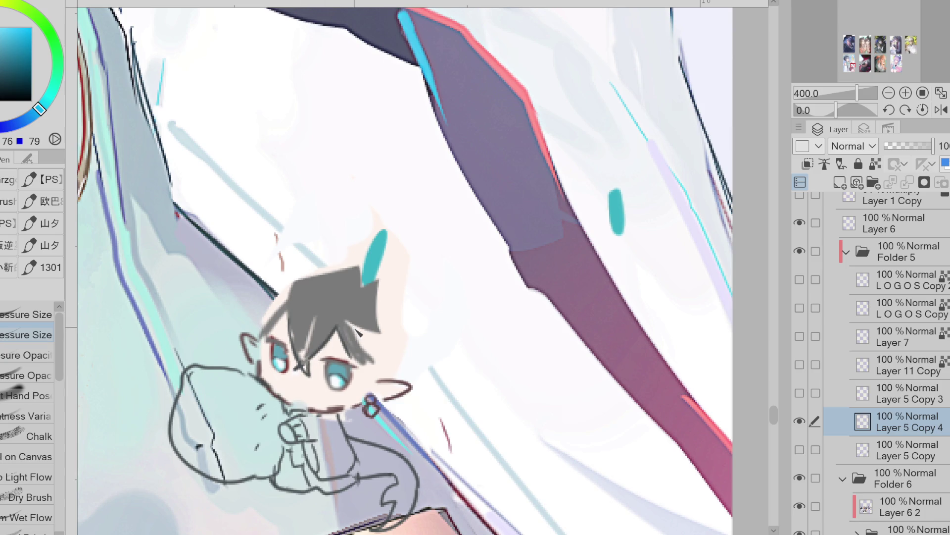
key(ctrl+z)
key(ctrl+z)
key(ctrl+z)
key(ctrl+y)
mouse_move(292, 328)
mouse_down()
mouse_move(295, 355)
mouse_move(327, 378)
mouse_move(346, 332)
mouse_move(316, 378)
mouse_move(288, 310)
mouse_up()
key(ctrl+z)
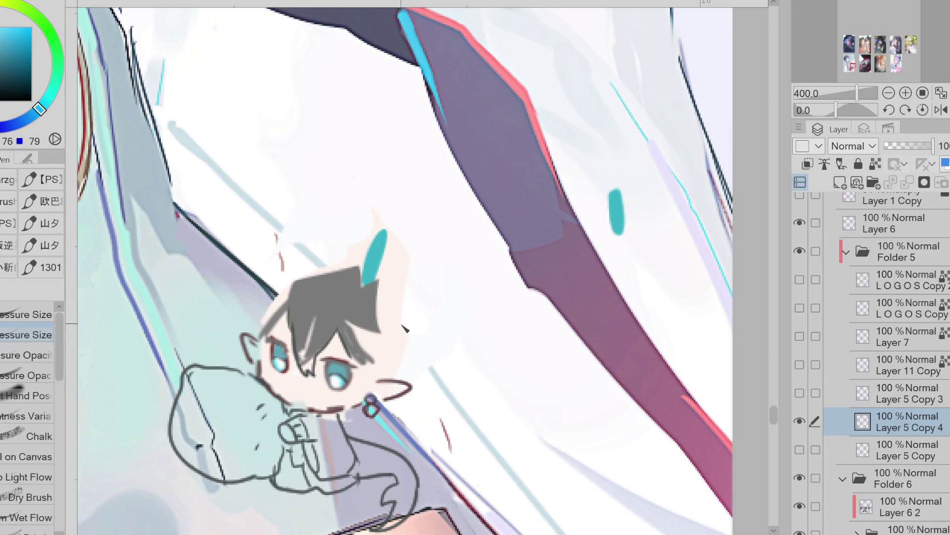
- Add right-side hair strands, an ahoge loop and a horn, then sample face and eye colours
mouse_move(349, 333)
mouse_down()
mouse_move(379, 374)
mouse_move(378, 351)
mouse_move(346, 396)
mouse_move(374, 456)
mouse_move(369, 388)
mouse_up()
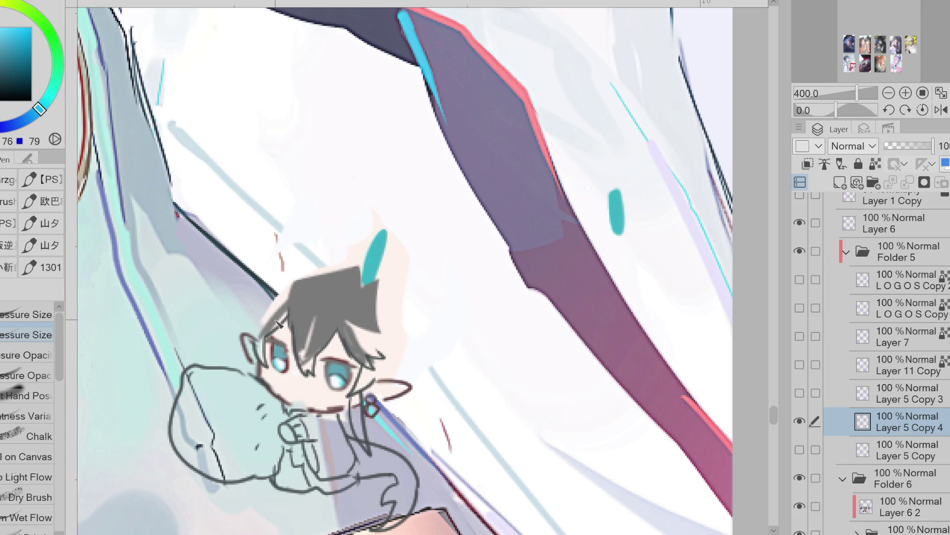
drag(276, 293, 290, 291)
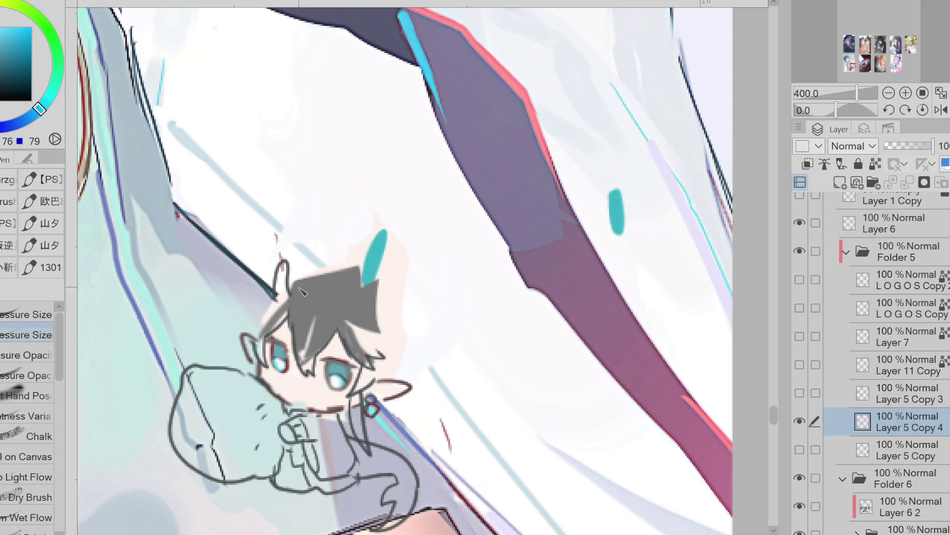
mouse_move(371, 283)
mouse_down()
mouse_move(377, 310)
mouse_move(354, 316)
mouse_up()
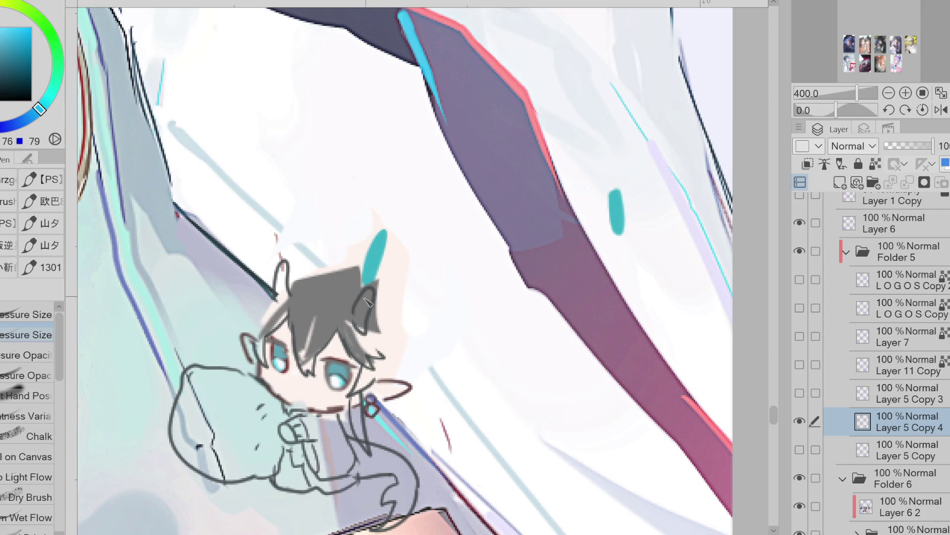
alt+click(336, 354)
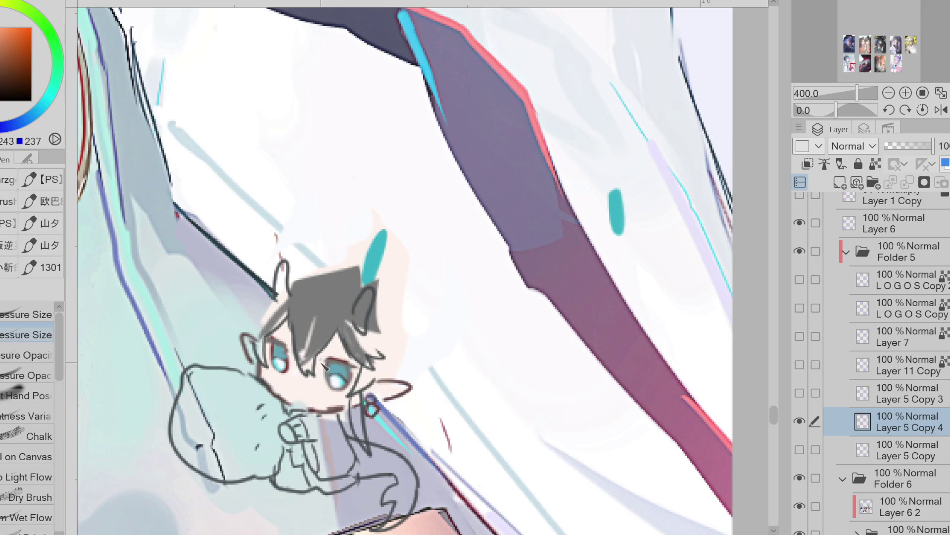
alt+click(321, 373)
alt+click(274, 352)
scroll(311, 316, down, 3)
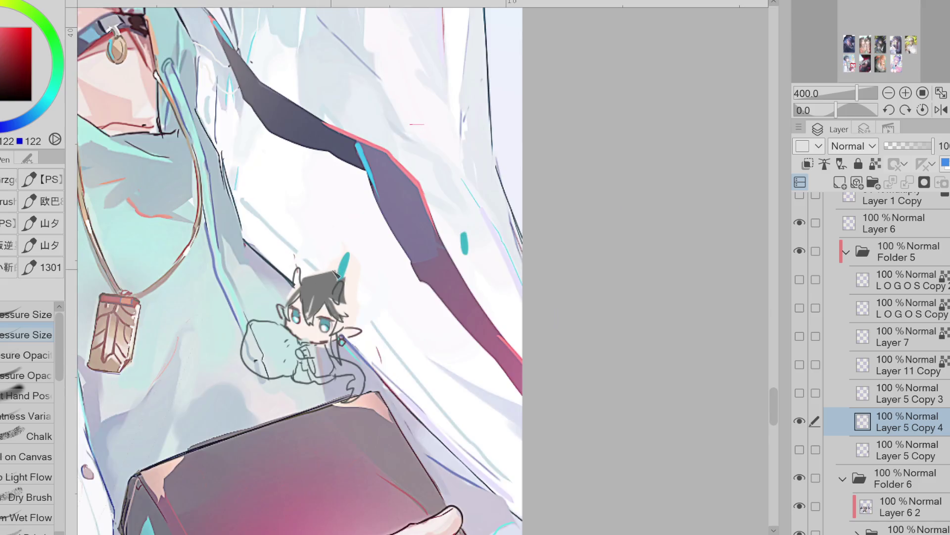
- Lasso the chibi sketch and nudge it slightly into place, then deselect
key(m)
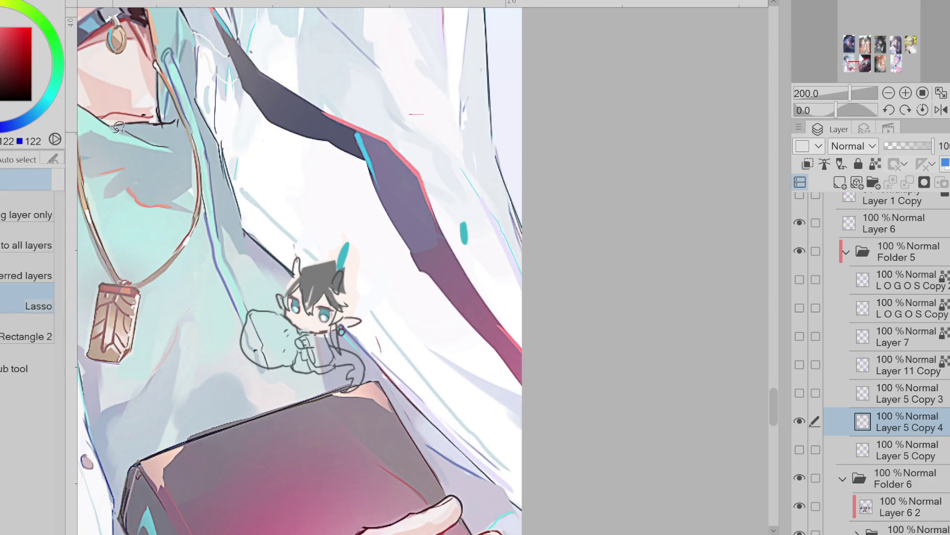
scroll(367, 277, up, 3)
mouse_move(383, 227)
mouse_down()
mouse_move(209, 305)
mouse_move(238, 378)
mouse_move(287, 411)
mouse_move(312, 408)
mouse_move(349, 463)
mouse_move(357, 225)
mouse_up()
key(ctrl+t)
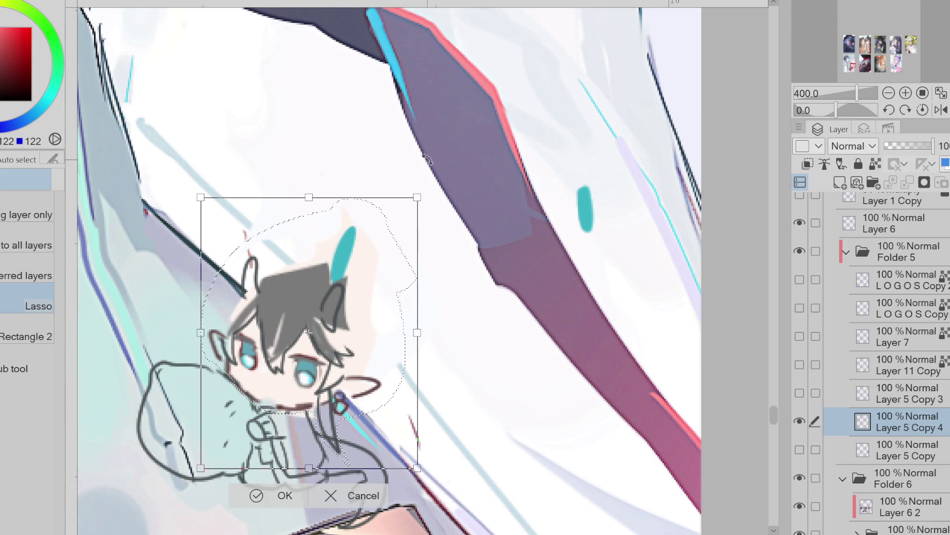
mouse_move(376, 402)
mouse_down()
mouse_move(368, 399)
mouse_move(402, 383)
mouse_up()
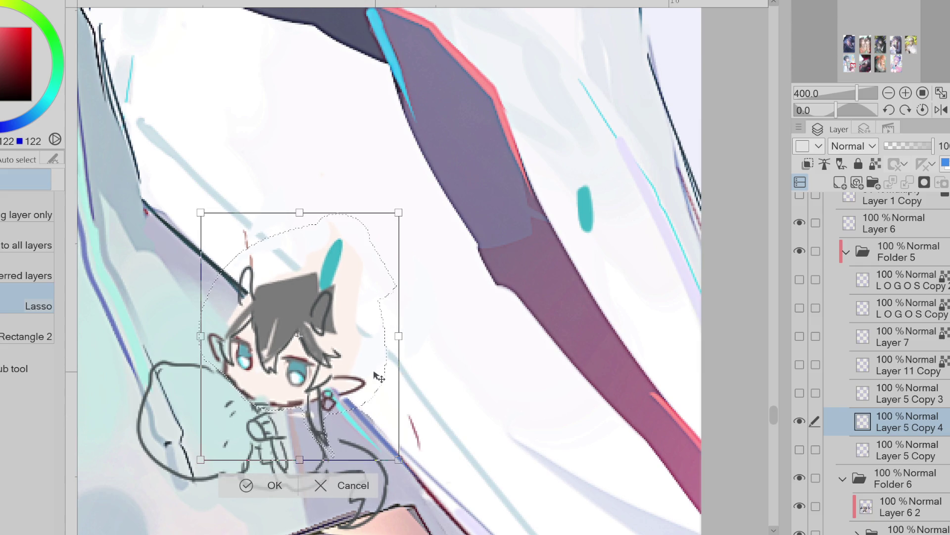
key(Return)
key(ctrl+d)
key(p)
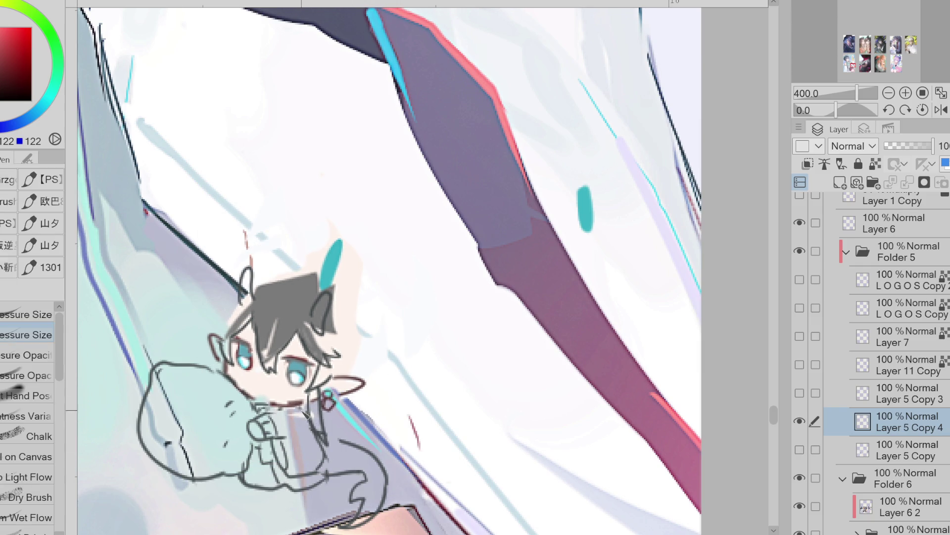
- Erase the teal stroke beside the head and add a black line along the eye's left edge
key(x)
key(e)
drag(317, 237, 356, 265)
key(p)
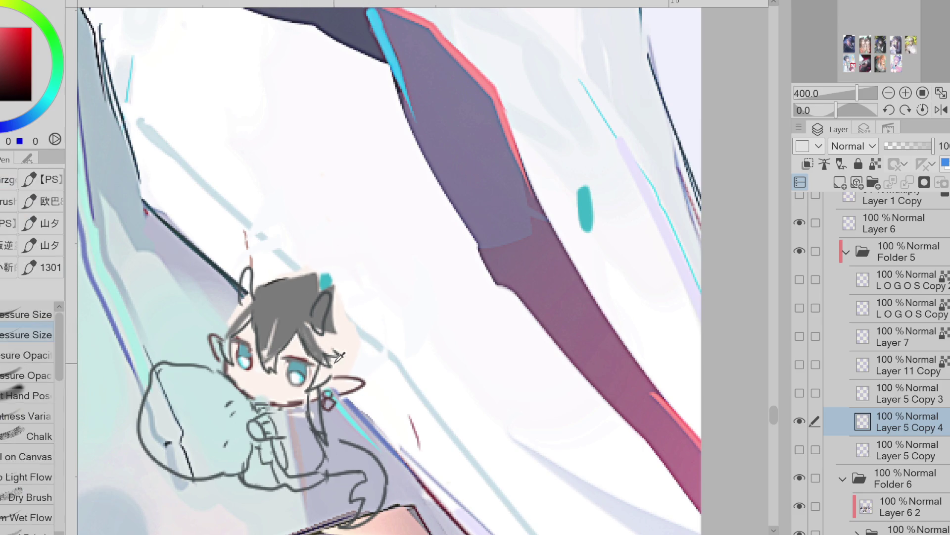
drag(219, 356, 218, 369)
key(e)
key(p)
drag(331, 286, 315, 283)
key(ctrl+z)
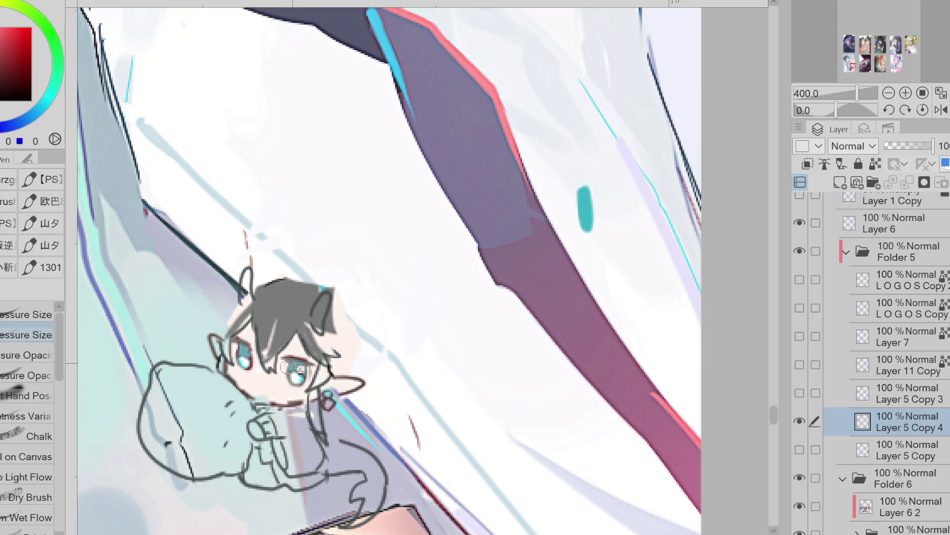
- Sample the hair grey, shift the colour toward blue, and stop using Folder 5 as reference
alt+click(310, 368)
alt+click(265, 280)
key(e)
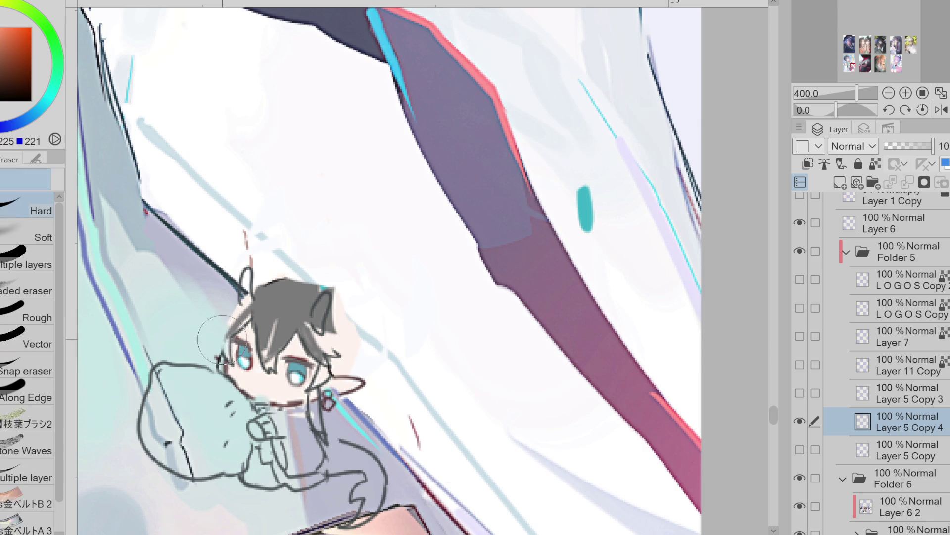
key(p)
alt+click(293, 303)
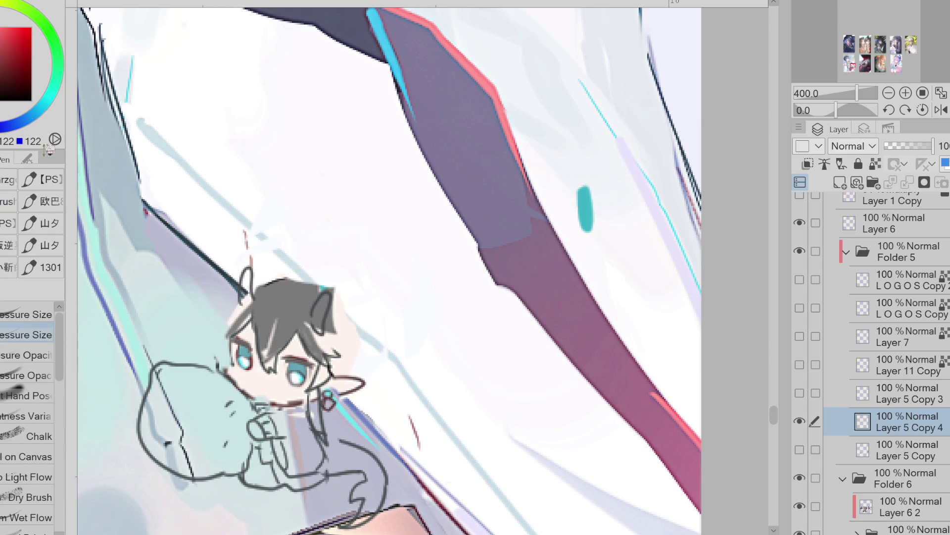
click(32, 119)
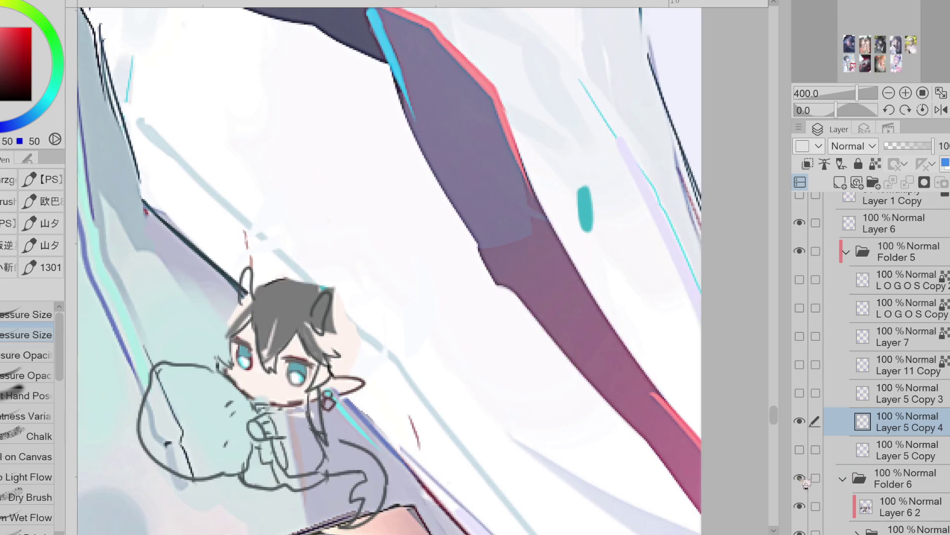
click(917, 253)
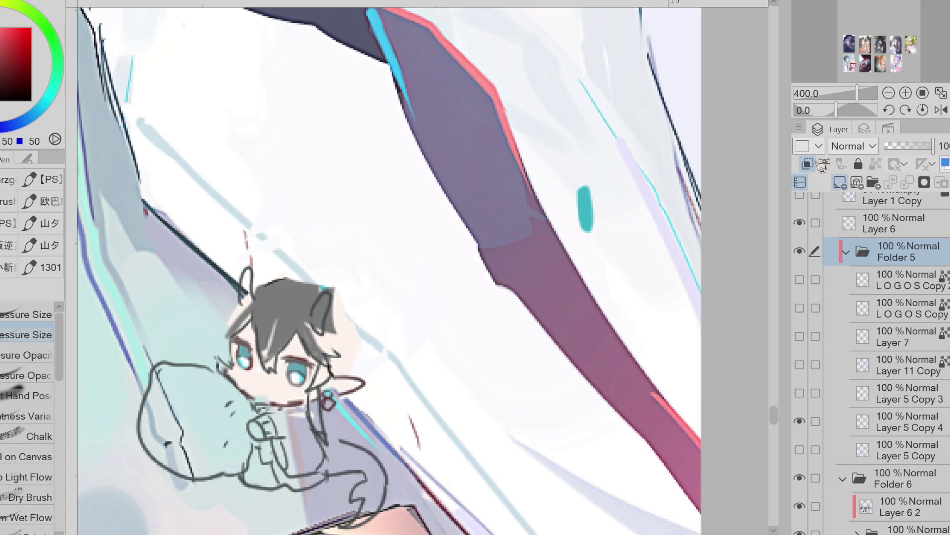
click(823, 167)
- Hide Folder 6, select Layer 5 Copy 4 and erase the white strokes around the head
click(800, 478)
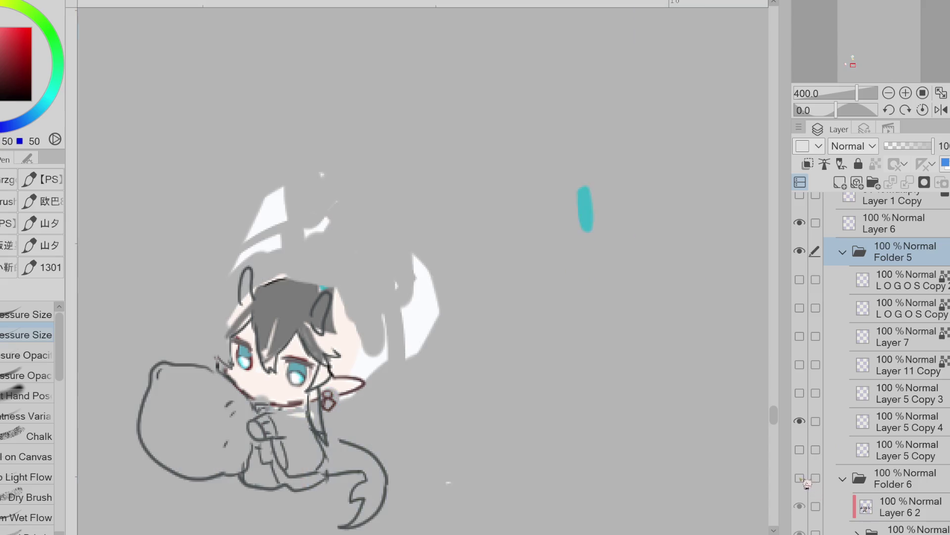
click(886, 421)
key(e)
drag(421, 278, 433, 381)
mouse_move(322, 174)
mouse_down()
mouse_move(248, 206)
mouse_move(307, 219)
mouse_up()
key(p)
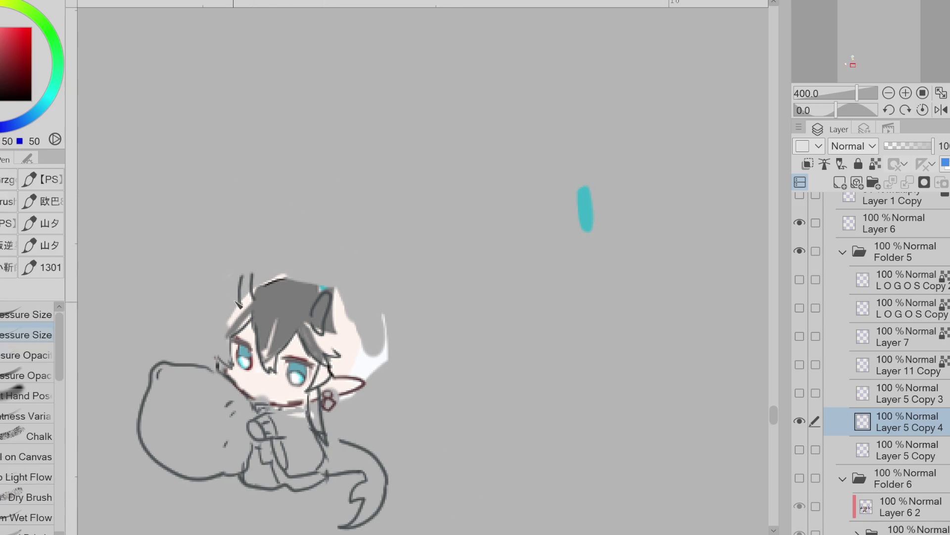
- Draw an ahoge, a hooked hair strand on the left and a horn on the right
mouse_move(239, 293)
mouse_down()
mouse_move(297, 268)
mouse_move(283, 261)
mouse_move(272, 276)
mouse_up()
key(ctrl+z)
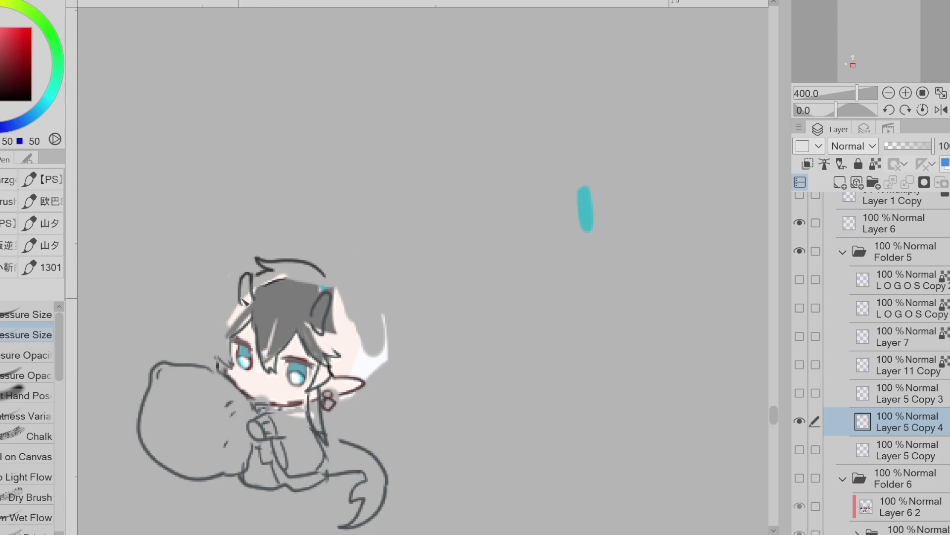
mouse_move(239, 291)
mouse_down()
mouse_move(202, 324)
mouse_move(206, 349)
mouse_up()
key(ctrl+z)
key(ctrl+z)
mouse_move(241, 283)
mouse_down()
mouse_move(195, 322)
mouse_move(214, 327)
mouse_up()
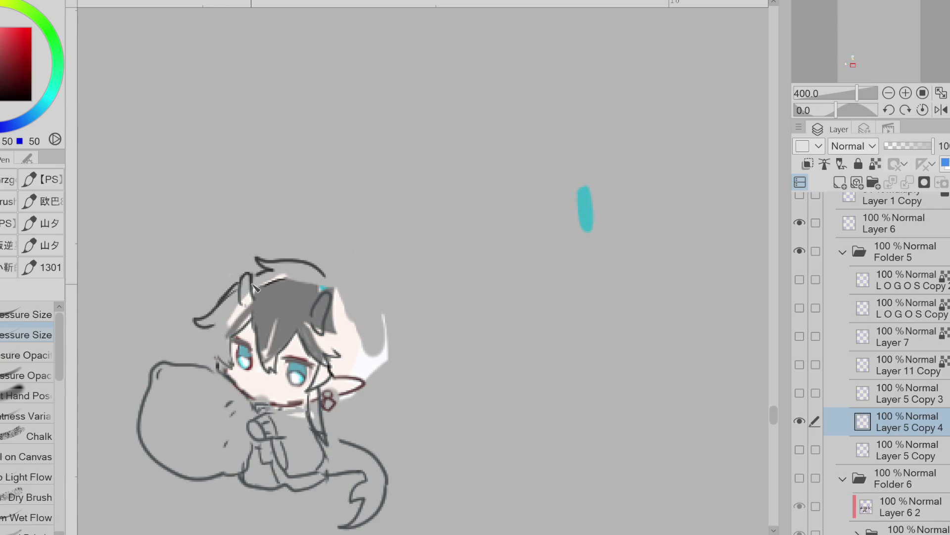
mouse_move(199, 331)
mouse_down()
mouse_move(222, 342)
mouse_move(218, 364)
mouse_up()
key(ctrl+z)
key(ctrl+z)
drag(233, 317, 218, 372)
mouse_move(325, 288)
mouse_down()
mouse_move(341, 259)
mouse_move(341, 287)
mouse_move(332, 254)
mouse_move(385, 339)
mouse_move(356, 293)
mouse_move(395, 331)
mouse_move(398, 370)
mouse_move(359, 295)
mouse_move(402, 348)
mouse_move(381, 369)
mouse_move(394, 377)
mouse_move(356, 391)
mouse_move(349, 361)
mouse_move(351, 391)
mouse_up()
key(ctrl+z)
key(ctrl+z)
key(ctrl+z)
key(ctrl+z)
- Draw hair strands curving down-right from the jaw below the face
key(e)
key(p)
key(e)
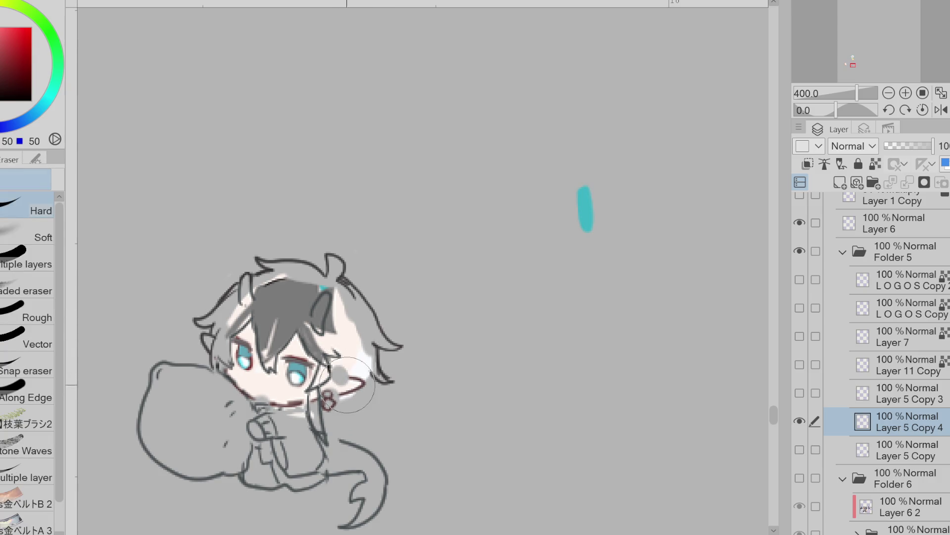
key(p)
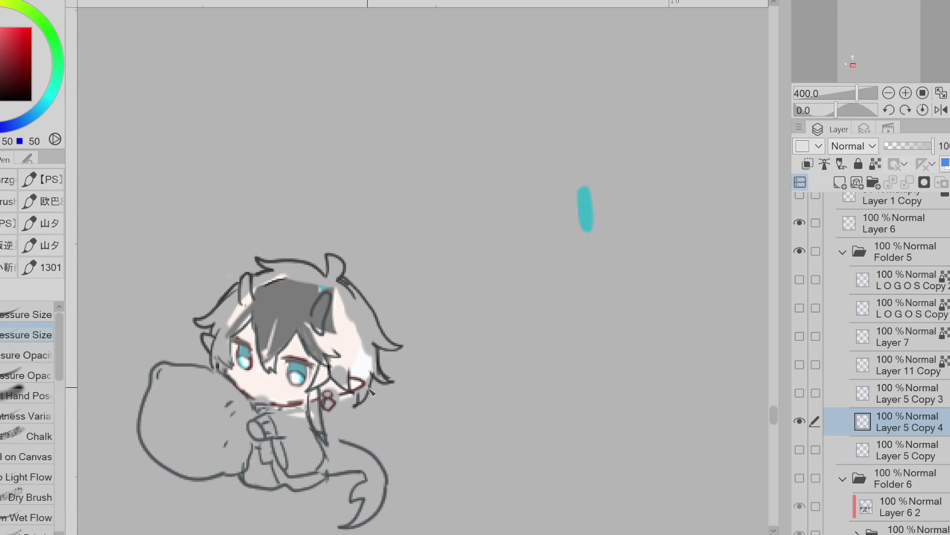
mouse_move(368, 376)
mouse_down()
mouse_move(364, 406)
mouse_move(347, 411)
mouse_move(374, 435)
mouse_up()
key(ctrl+z)
drag(346, 394, 393, 460)
key(ctrl+z)
drag(337, 428, 377, 453)
key(ctrl+z)
drag(346, 396, 391, 438)
drag(329, 428, 376, 448)
key(ctrl+z)
drag(359, 388, 349, 403)
- Replace the ponytail attempt with a curled strand off the back of the head
mouse_move(369, 274)
mouse_down()
mouse_move(429, 332)
mouse_move(397, 337)
mouse_move(401, 401)
mouse_move(359, 289)
mouse_up()
key(ctrl+z)
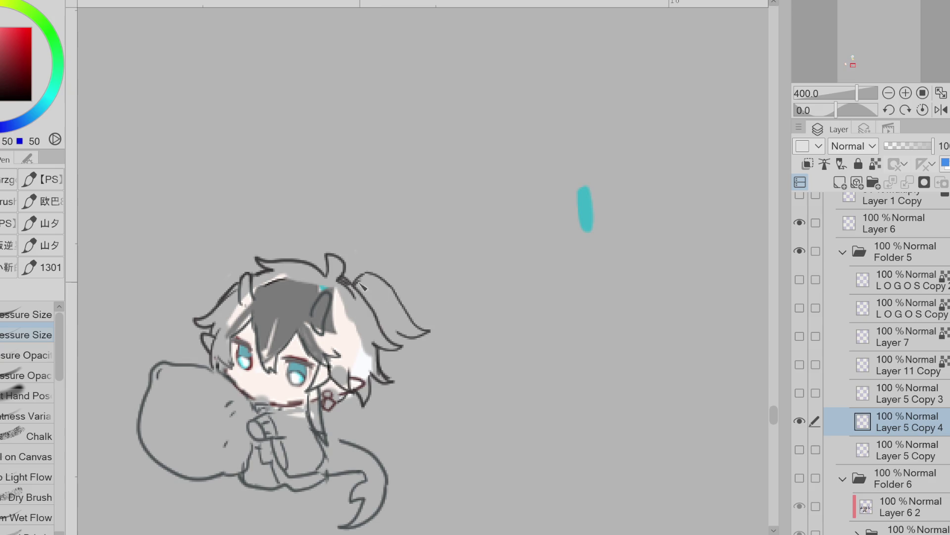
key(e)
mouse_move(420, 329)
mouse_down()
mouse_move(409, 297)
mouse_move(366, 269)
mouse_up()
key(p)
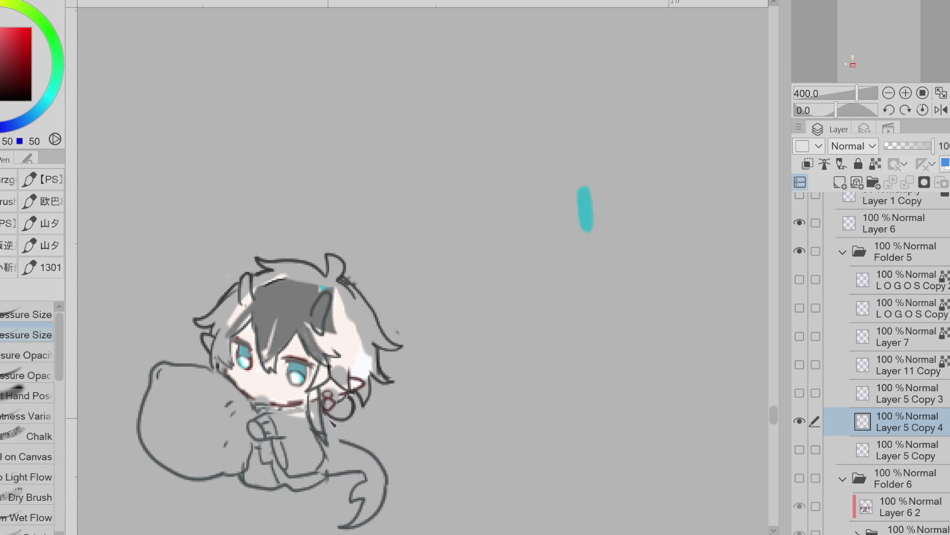
mouse_move(356, 418)
mouse_down()
mouse_move(403, 407)
mouse_move(369, 440)
mouse_move(330, 425)
mouse_up()
drag(394, 415, 353, 428)
key(e)
key(p)
key(e)
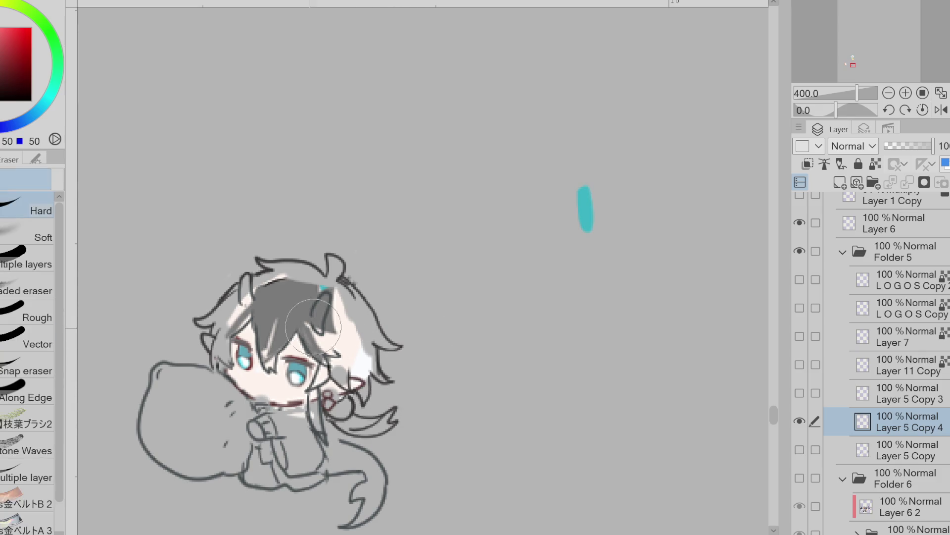
key(p)
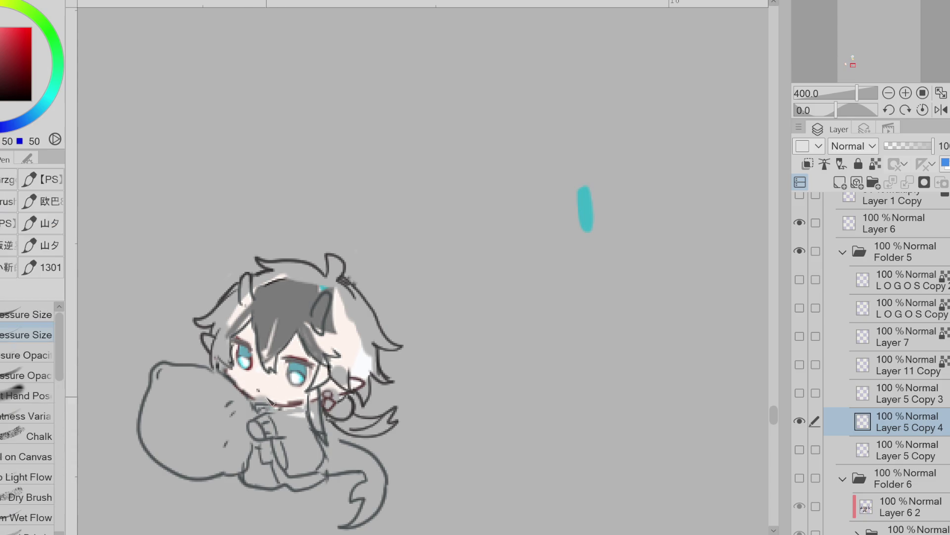
key(e)
key(p)
key(e)
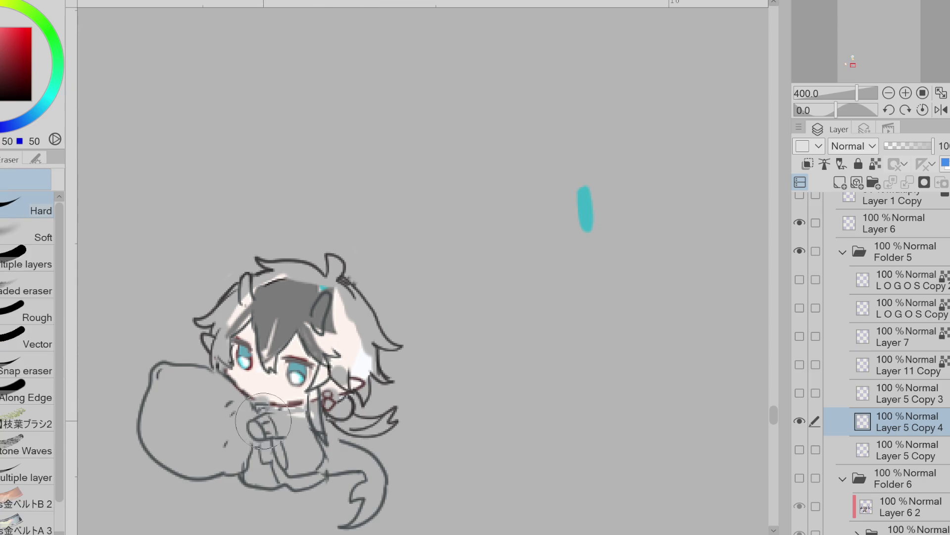
key(p)
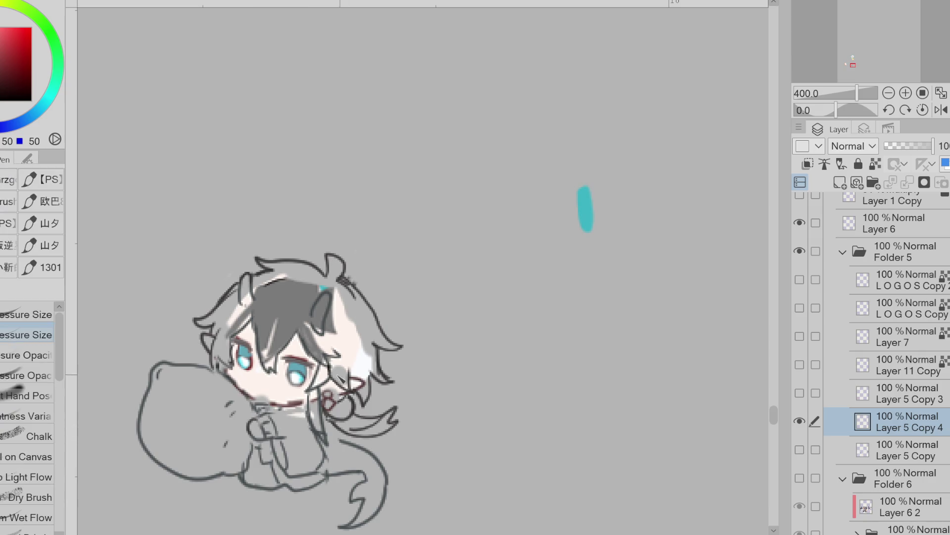
scroll(324, 291, down, 2)
scroll(324, 282, up, 2)
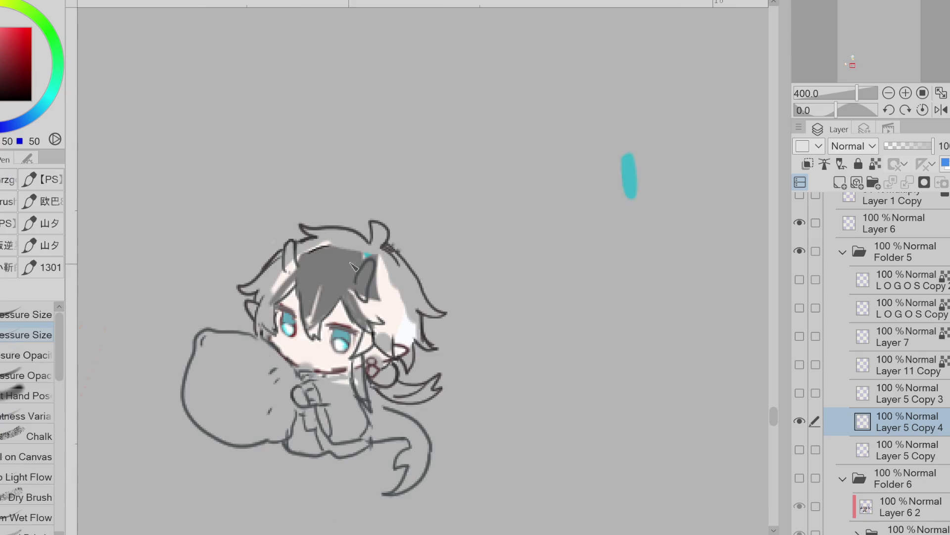
- Erase and redraw the hair lines near the ear and the chin and mouth lines
key(e)
mouse_move(303, 243)
mouse_down()
mouse_move(277, 252)
mouse_move(299, 277)
mouse_up()
key(p)
key(e)
drag(359, 376, 368, 426)
key(p)
drag(357, 357, 364, 393)
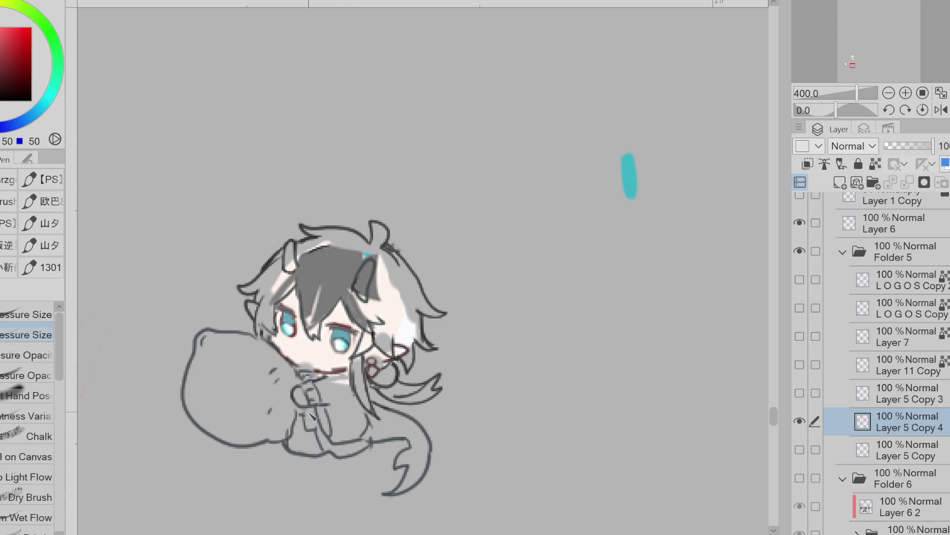
- Zoom the canvas out from 242% to 150% so both stickers are visible
scroll(345, 393, down, 2)
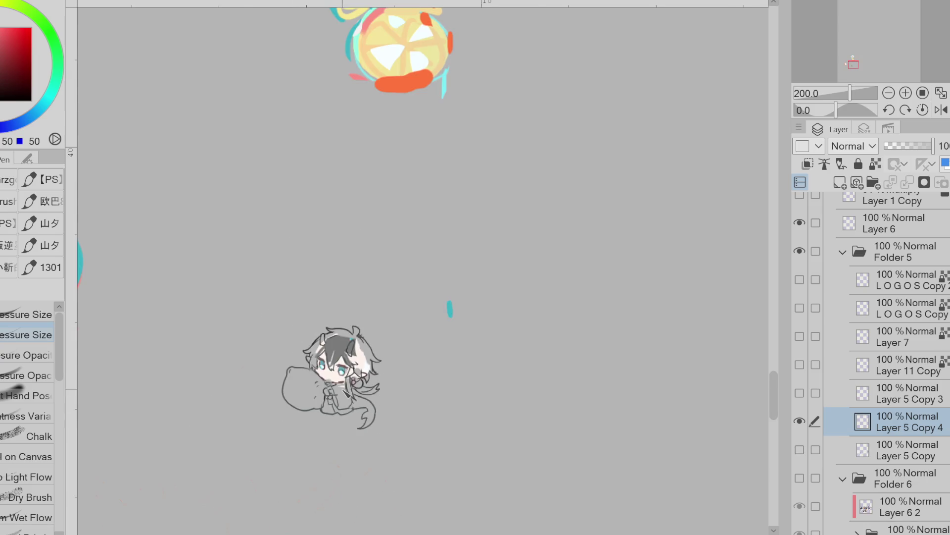
scroll(346, 394, up, 1)
key(j)
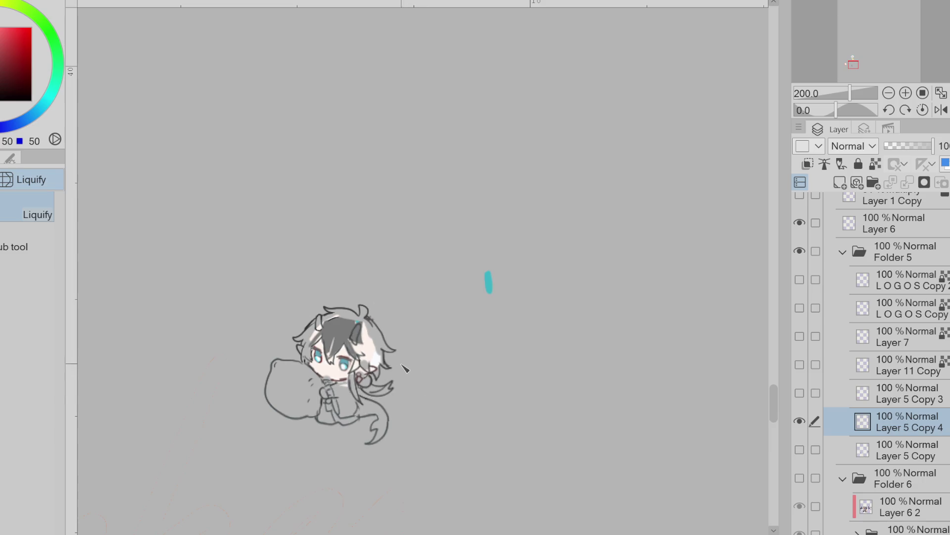
scroll(396, 342, down, 1)
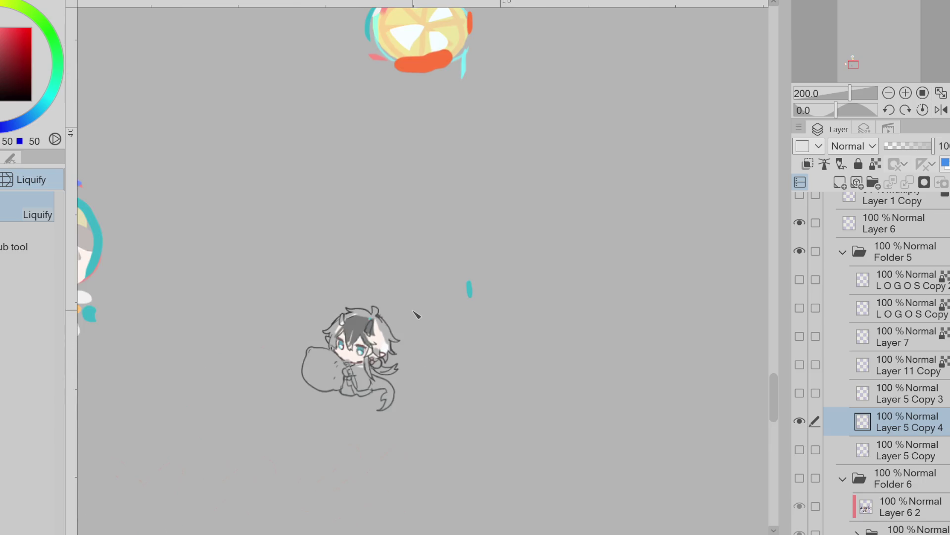
scroll(266, 350, down, 1)
scroll(228, 359, up, 1)
scroll(228, 359, up, 1)
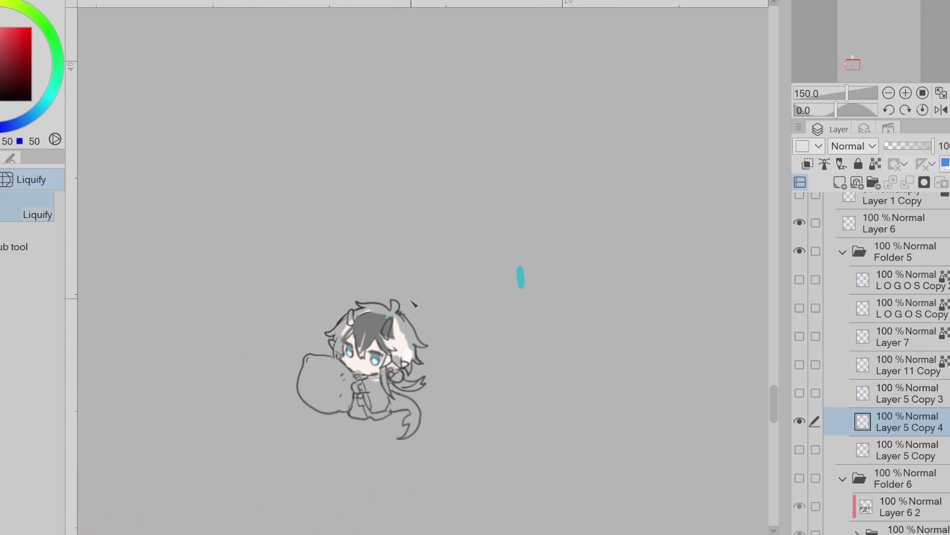
key(p)
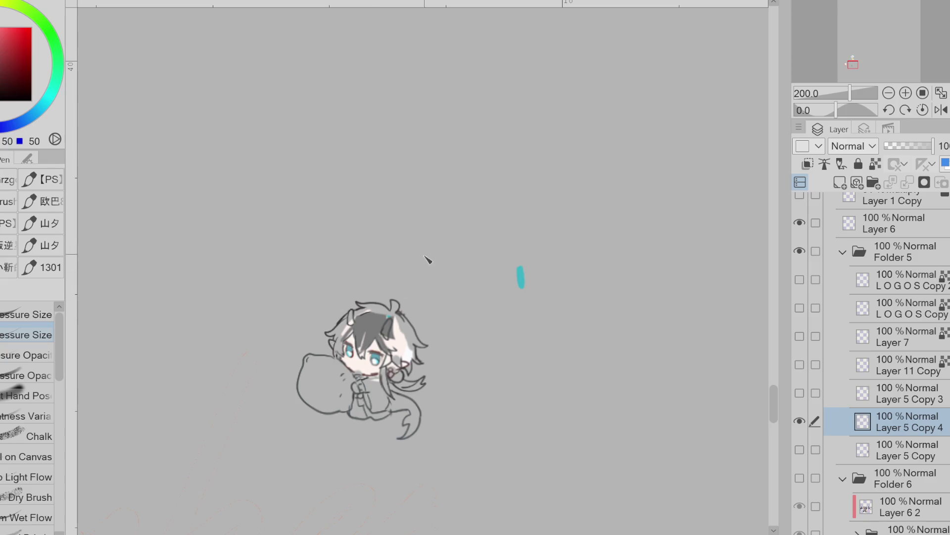
scroll(428, 260, down, 1)
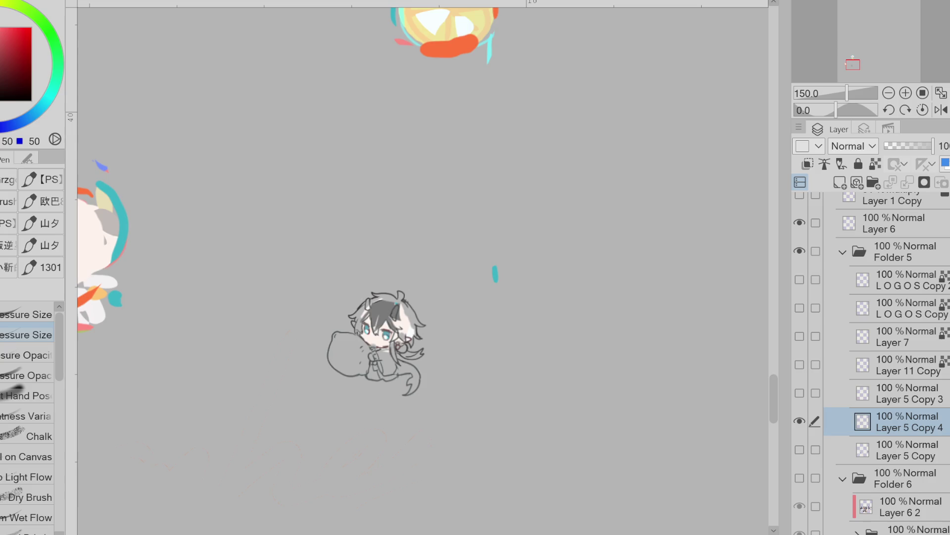
scroll(421, 267, up, 2)
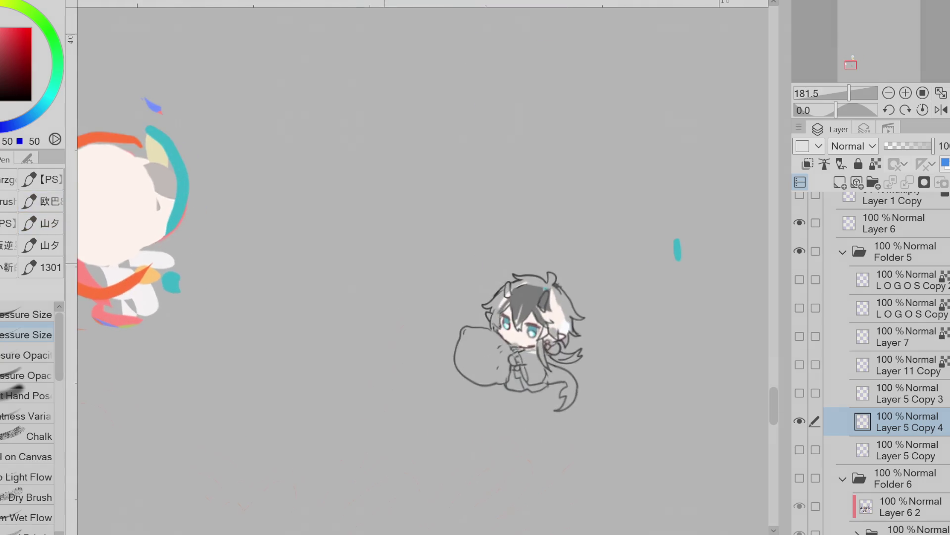
scroll(550, 297, up, 2)
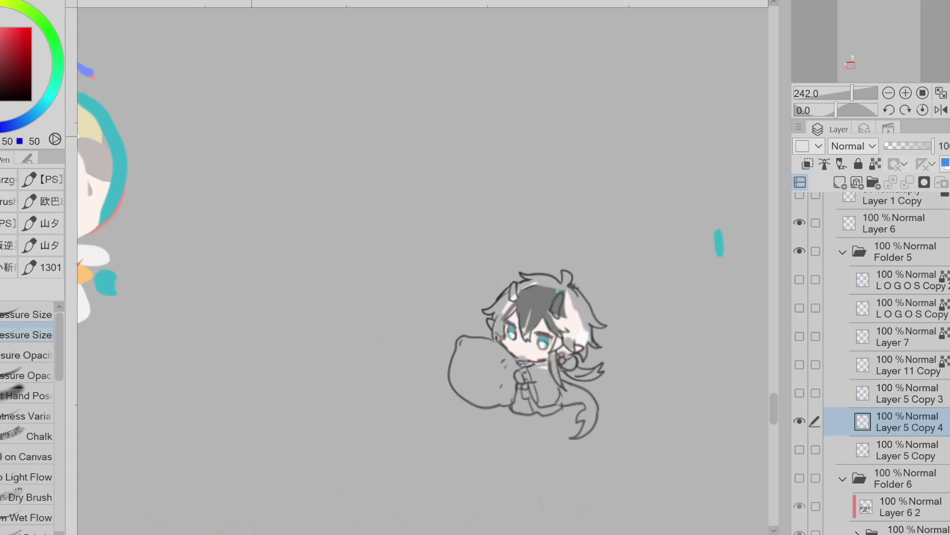
scroll(386, 203, down, 3)
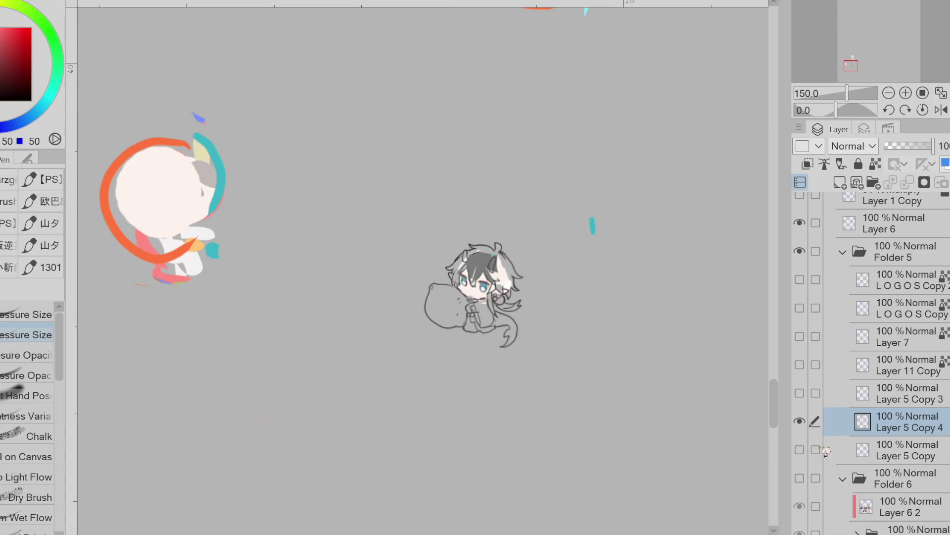
- Sample the teal from the nearby mark and trace a teal border around the cushion-hugging chibi
alt+click(595, 222)
scroll(501, 229, up, 5)
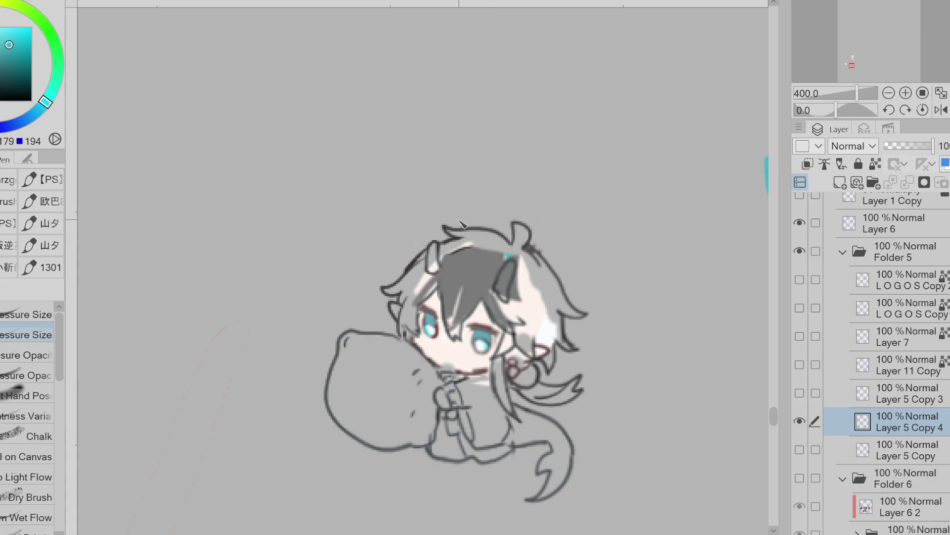
mouse_move(458, 211)
mouse_down()
mouse_move(434, 210)
mouse_move(426, 231)
mouse_move(361, 287)
mouse_move(366, 313)
mouse_move(328, 337)
mouse_move(317, 396)
mouse_move(327, 434)
mouse_move(369, 461)
mouse_move(437, 478)
mouse_move(514, 472)
mouse_move(504, 510)
mouse_move(577, 501)
mouse_move(602, 383)
mouse_move(590, 286)
mouse_move(554, 220)
mouse_move(483, 202)
mouse_up()
scroll(484, 203, down, 3)
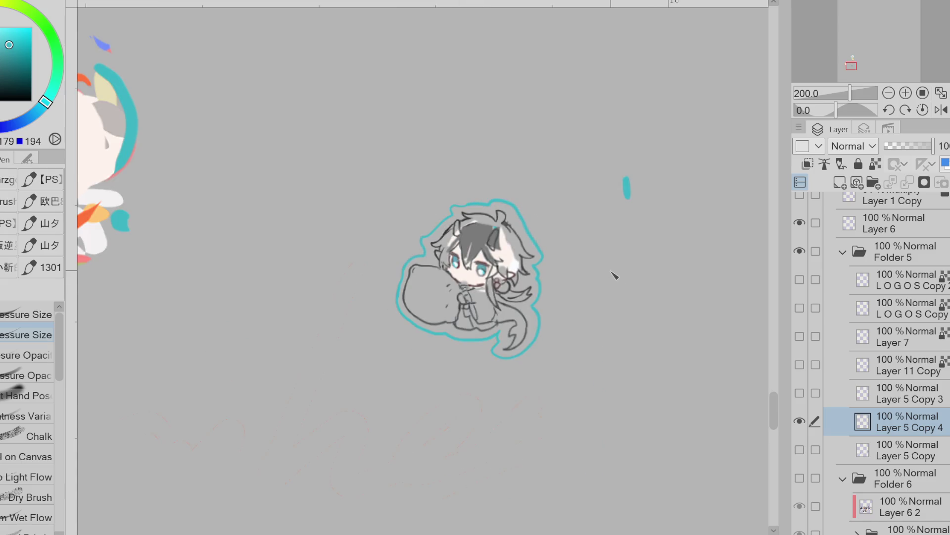
key(e)
scroll(574, 292, down, 1)
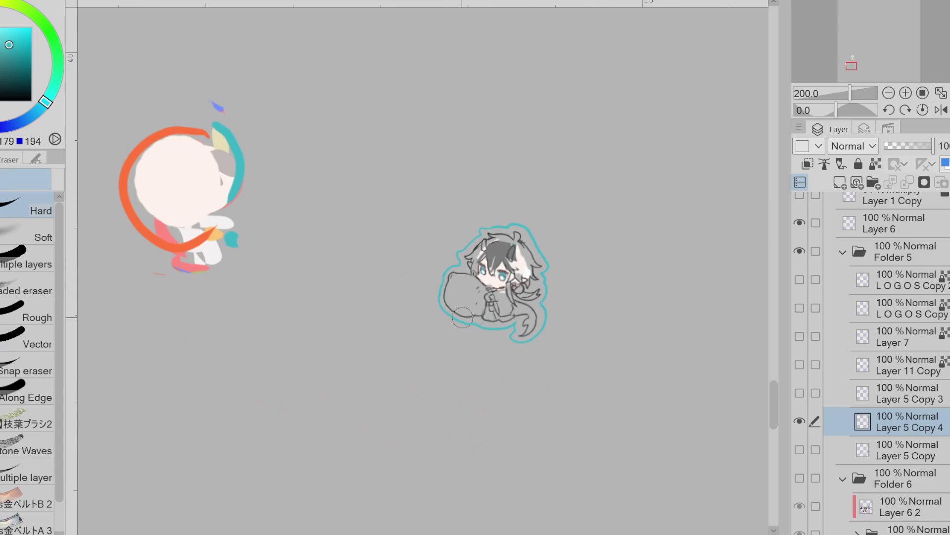
- Lock the outline layer's transparent areas and test a teal recolour of the body lines, then undo
scroll(428, 271, up, 1)
key(p)
click(876, 163)
scroll(599, 322, up, 2)
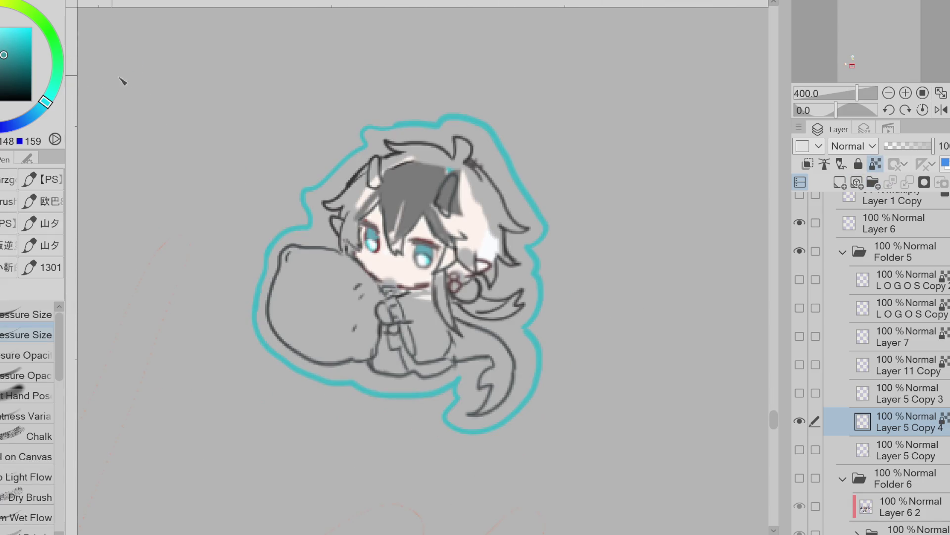
drag(381, 297, 411, 351)
key(ctrl+z)
scroll(455, 293, down, 2)
click(898, 454)
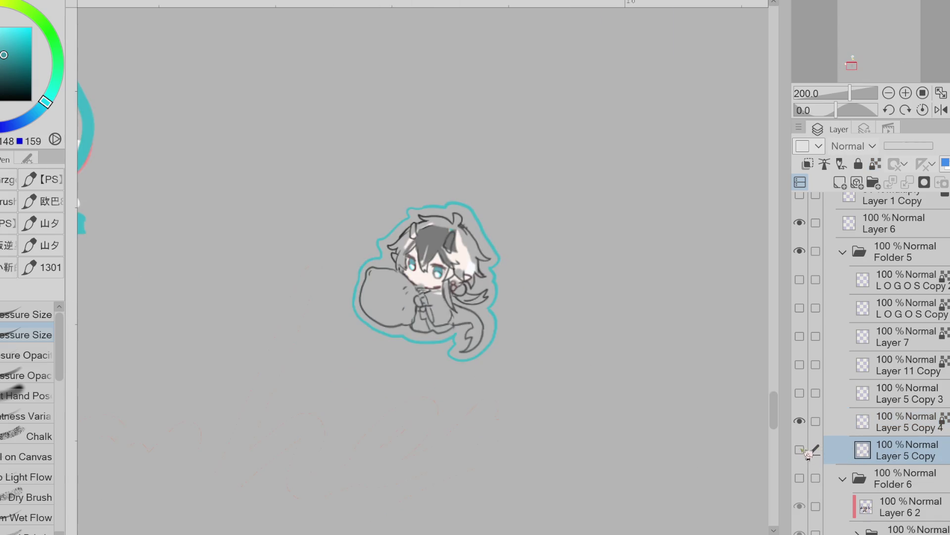
key(ctrl+z)
- With Layer 5 Copy 4 as reference, lasso-fill white on Layer 5 inside the teal outline
click(825, 164)
click(871, 445)
alt+click(465, 244)
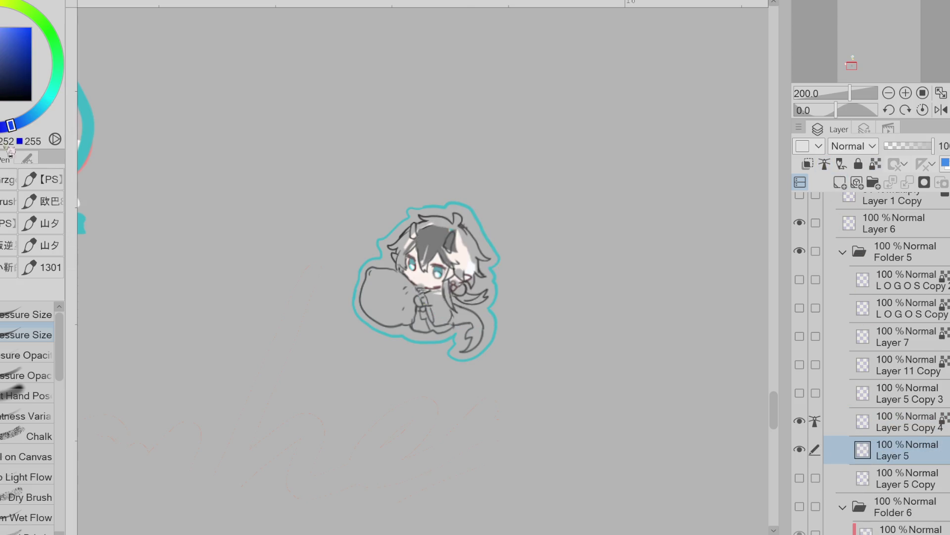
key(g)
key(g)
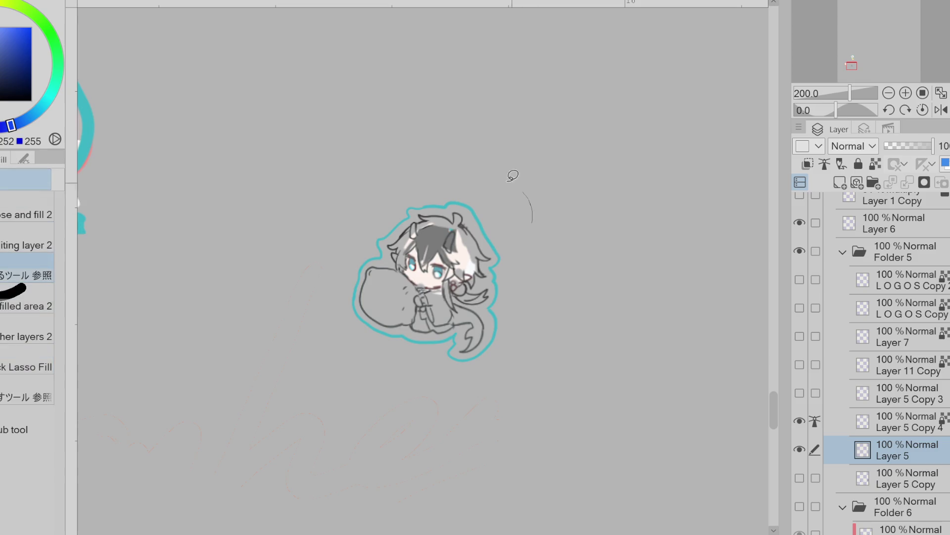
drag(513, 175, 510, 347)
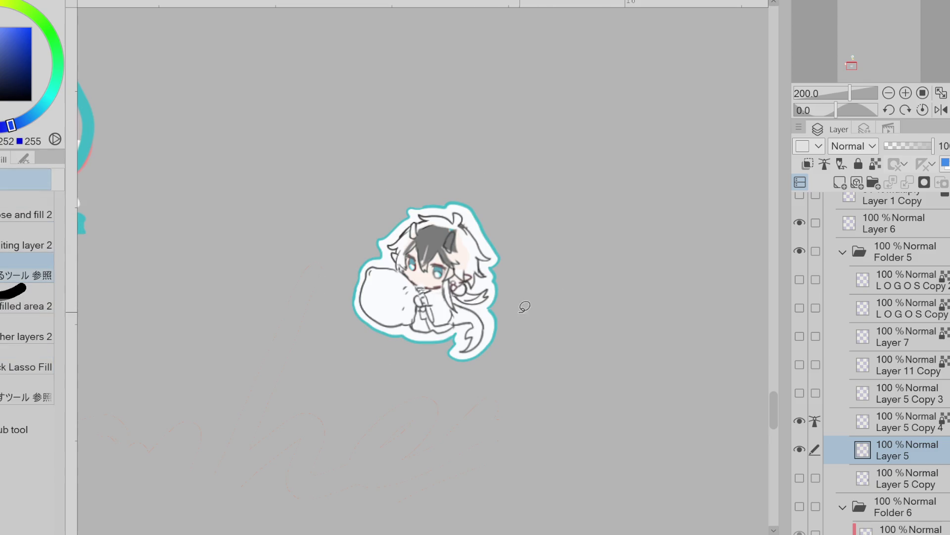
scroll(524, 307, down, 1)
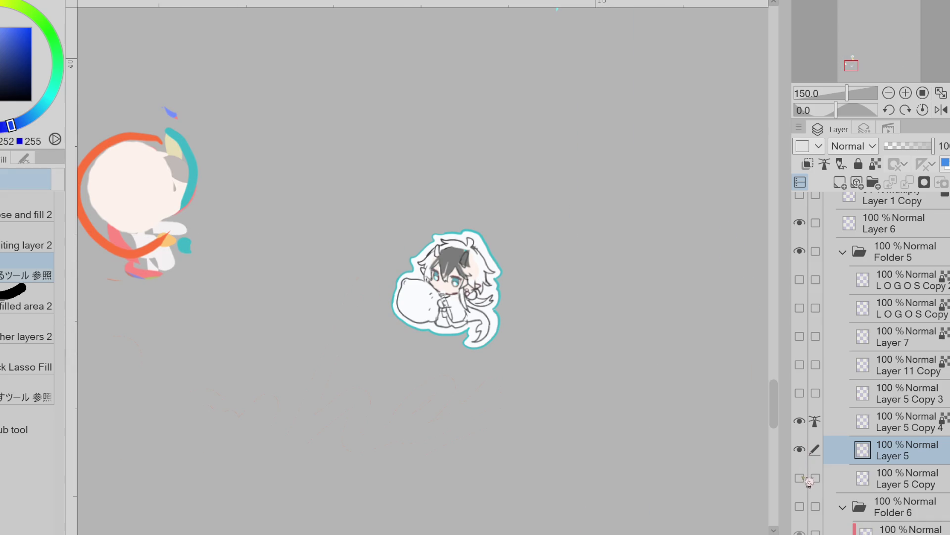
click(881, 427)
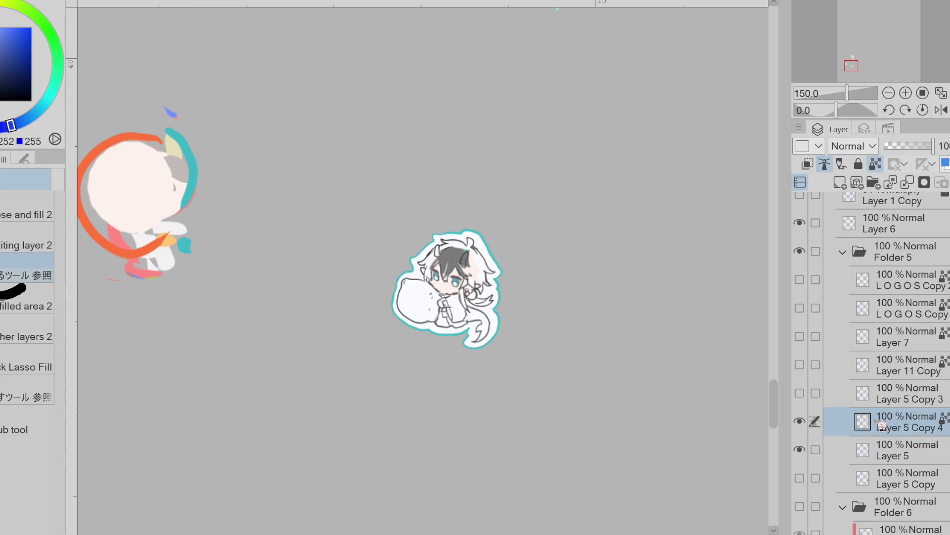
- Sketch the first eye left of the chibi and clean up the smile's tip and stray dashes
key(p)
scroll(357, 327, up, 1)
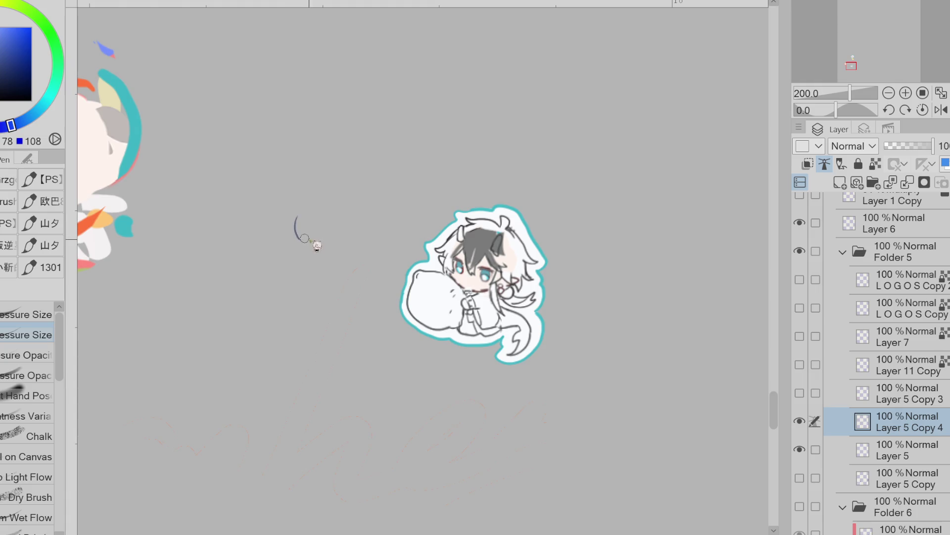
scroll(312, 235, up, 2)
mouse_move(274, 237)
mouse_down()
mouse_move(353, 238)
mouse_move(341, 237)
mouse_move(347, 282)
mouse_move(260, 266)
mouse_up()
key(ctrl+z)
key(ctrl+z)
key(ctrl+z)
key(ctrl+z)
key(ctrl+z)
key(ctrl+z)
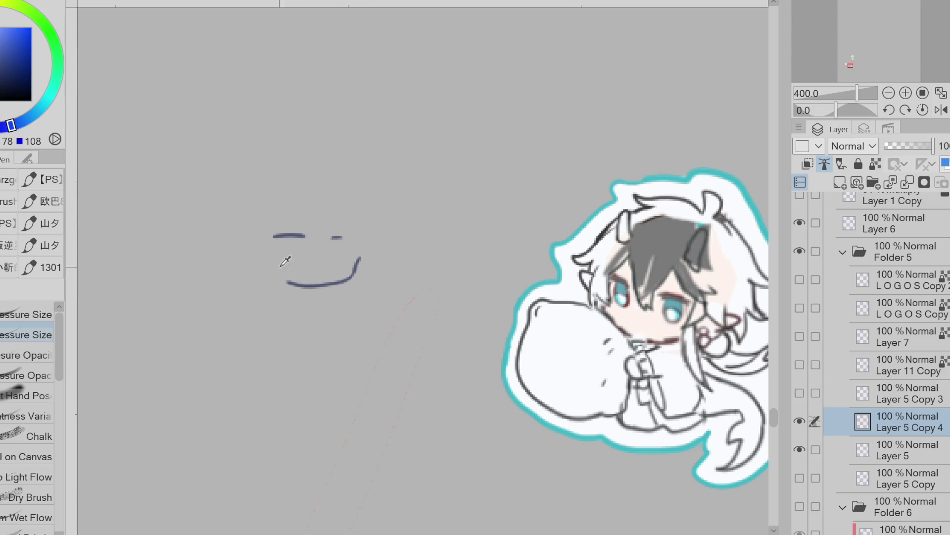
key(e)
mouse_move(364, 260)
mouse_down()
mouse_move(364, 250)
mouse_move(353, 279)
mouse_up()
key(p)
key(e)
mouse_move(290, 236)
mouse_down()
mouse_move(349, 237)
mouse_move(311, 236)
mouse_up()
key(p)
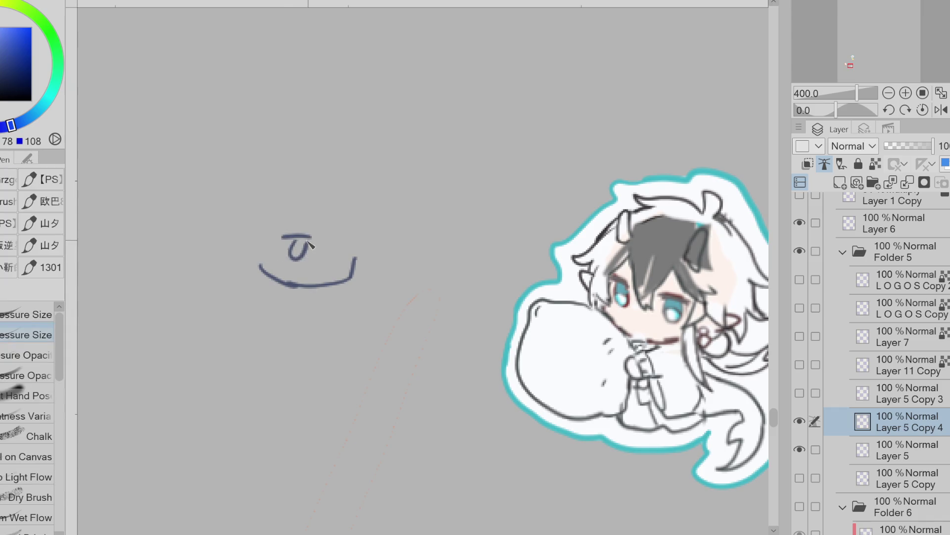
key(ctrl+z)
key(ctrl+z)
key(ctrl+z)
key(ctrl+z)
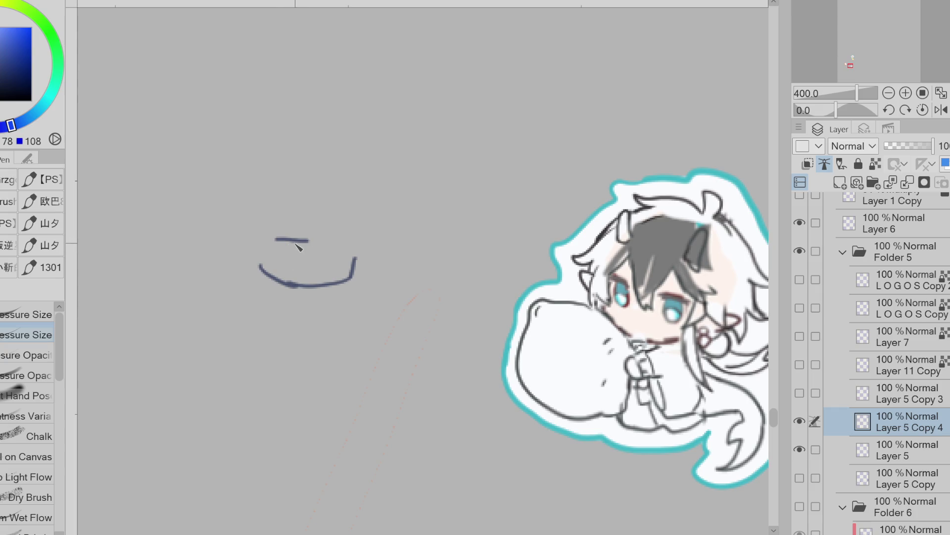
- Redraw both curled eyes, trim the mouth line, and lasso-select the right eye
key(ctrl+z)
mouse_move(308, 241)
mouse_down()
mouse_move(281, 236)
mouse_move(350, 248)
mouse_up()
mouse_move(283, 246)
mouse_down()
mouse_move(299, 244)
mouse_move(285, 237)
mouse_move(296, 252)
mouse_move(307, 239)
mouse_up()
key(ctrl+z)
key(e)
key(p)
key(e)
key(p)
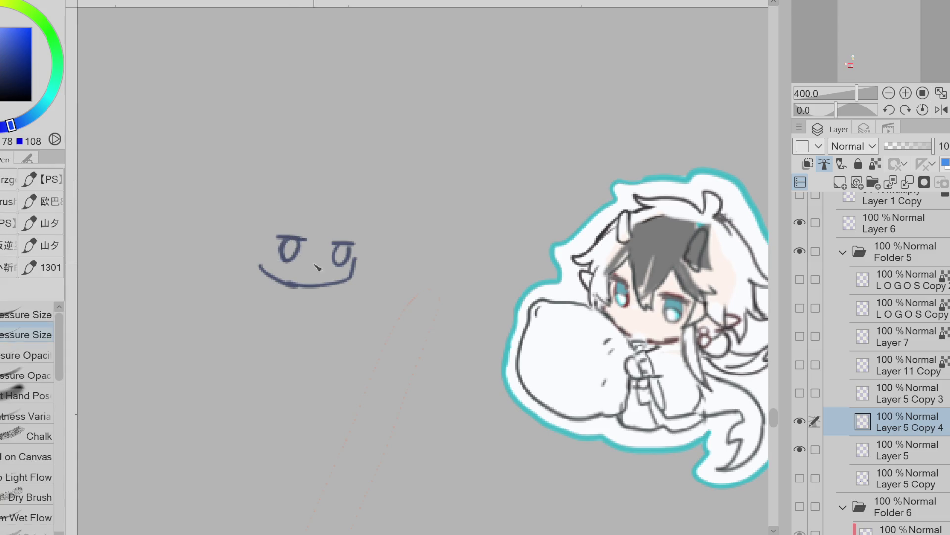
key(e)
drag(329, 282, 320, 286)
key(p)
key(m)
mouse_move(352, 232)
mouse_down()
mouse_move(356, 264)
mouse_move(352, 233)
mouse_up()
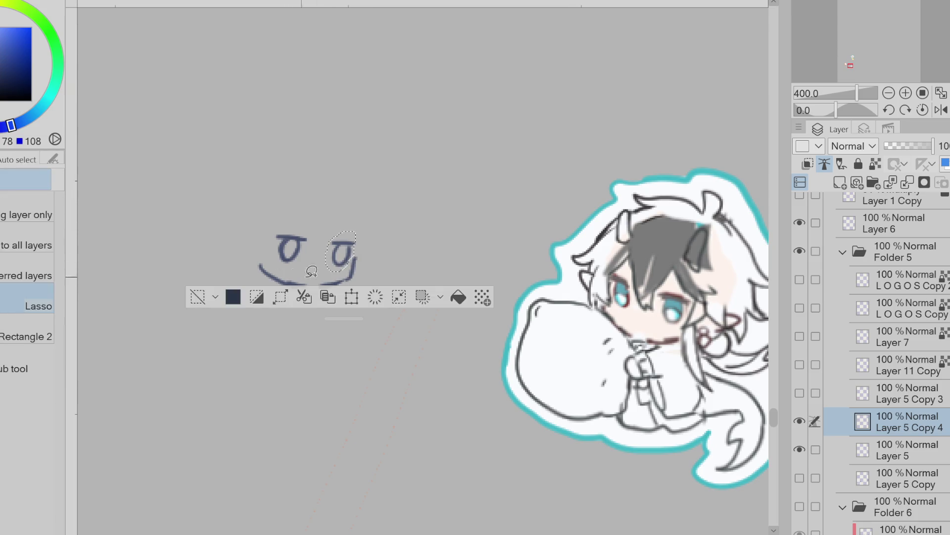
- Move the selected right eye slightly down with Ctrl+T and clear the selection
key(ctrl+t)
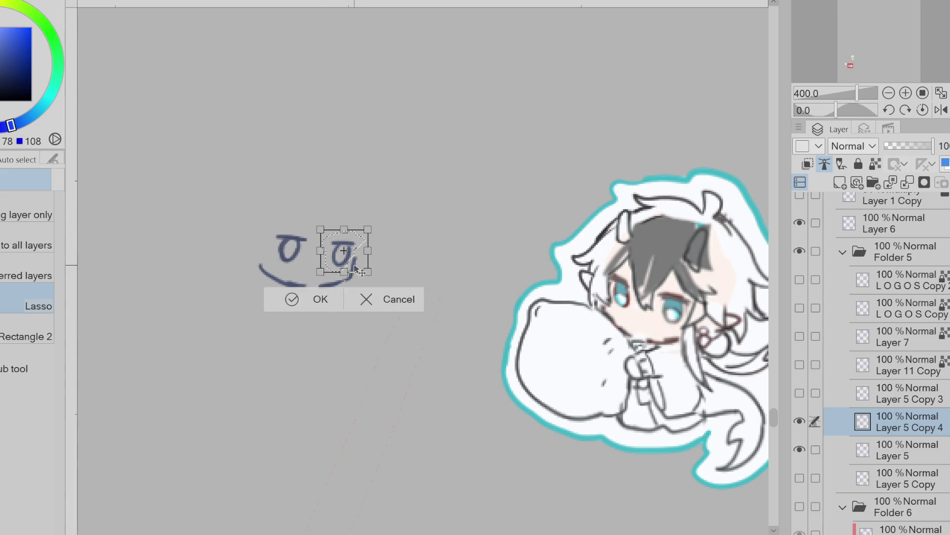
drag(345, 266, 345, 270)
key(Return)
click(210, 303)
key(e)
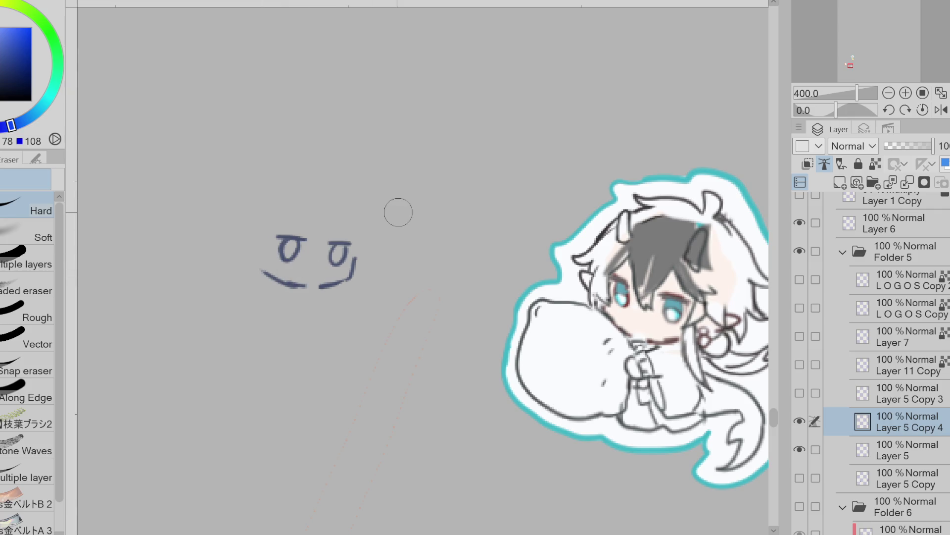
key(p)
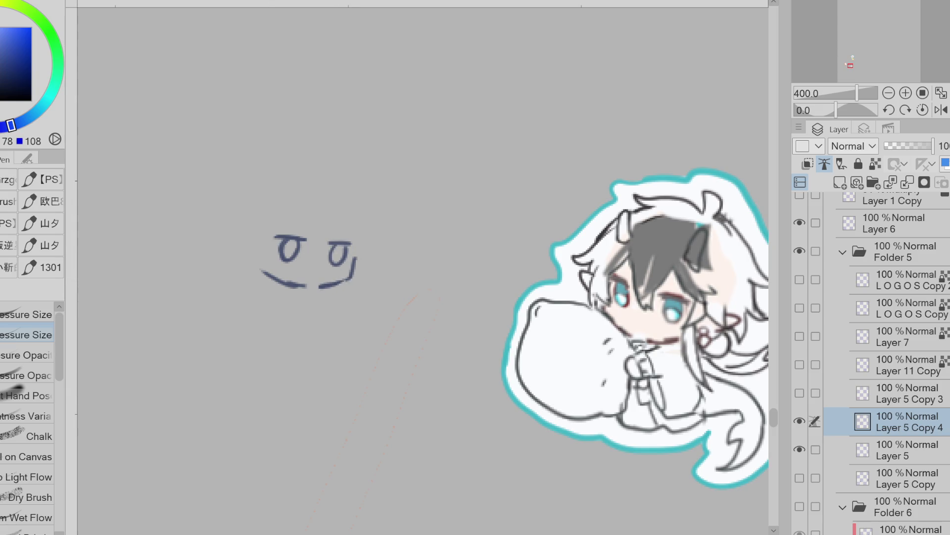
- Push the right eye and mouth slightly right with Liquify and sketch a hair strand between the eyes
key(j)
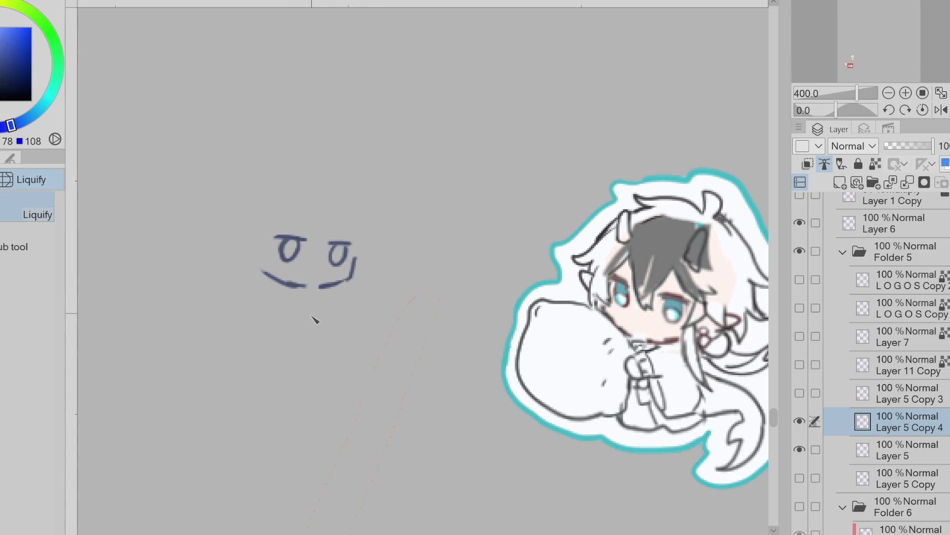
drag(350, 250, 366, 244)
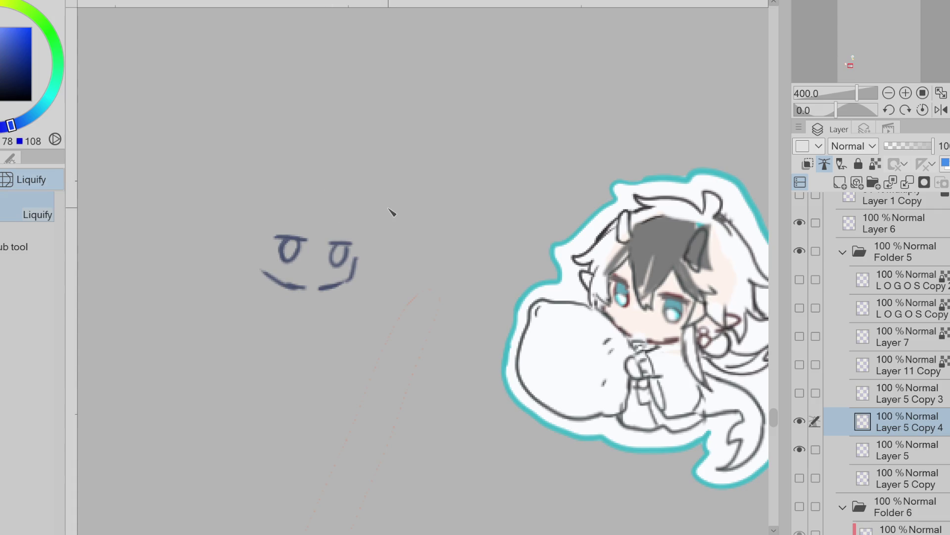
key(p)
drag(307, 204, 317, 243)
- Draw a zigzag fringe with a peak between the eyes, redoing strokes until it fits
key(ctrl+z)
mouse_move(307, 204)
mouse_down()
mouse_move(317, 250)
mouse_move(349, 240)
mouse_up()
key(ctrl+z)
drag(321, 172, 340, 177)
key(ctrl+z)
drag(297, 200, 283, 245)
key(ctrl+z)
key(e)
key(p)
drag(333, 206, 341, 215)
key(ctrl+z)
key(ctrl+z)
drag(279, 240, 301, 212)
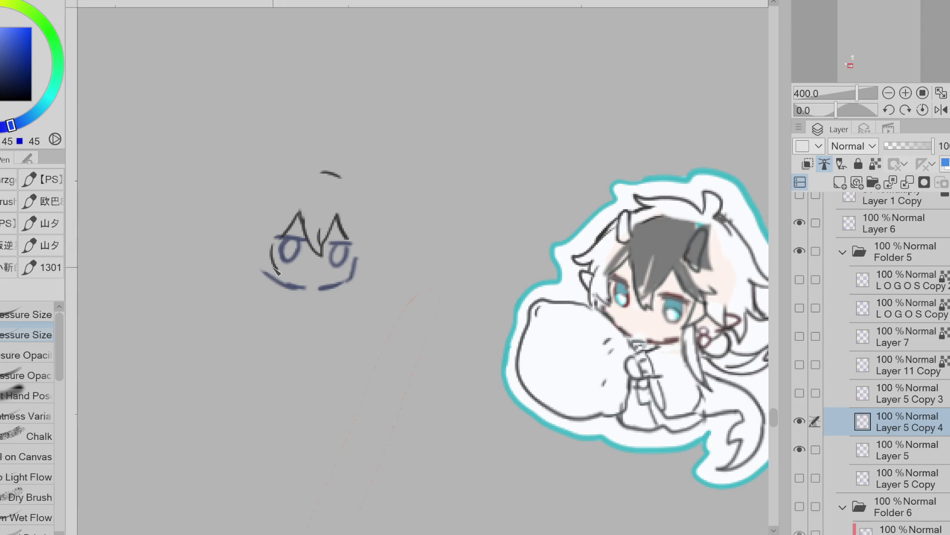
- Add side hair tufts left of the left eye and right of the right eye
mouse_move(262, 250)
mouse_down()
mouse_move(283, 228)
mouse_move(260, 260)
mouse_up()
key(ctrl+z)
key(ctrl+z)
key(ctrl+z)
drag(299, 213, 270, 258)
mouse_move(262, 215)
mouse_down()
mouse_move(236, 239)
mouse_move(258, 267)
mouse_up()
key(ctrl+z)
mouse_move(365, 253)
mouse_down()
mouse_move(376, 258)
mouse_move(363, 269)
mouse_up()
mouse_move(352, 233)
mouse_down()
mouse_move(351, 270)
mouse_move(368, 267)
mouse_up()
key(ctrl+z)
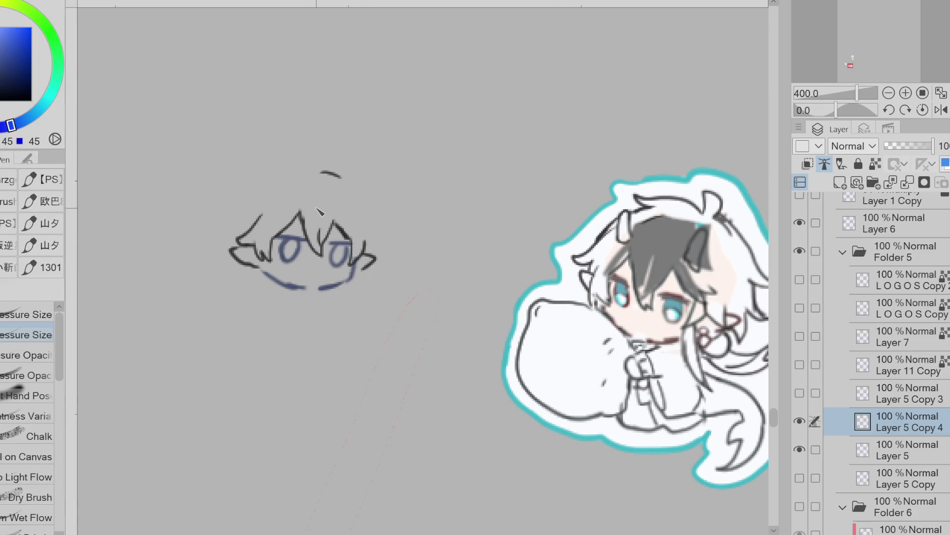
- Draw the curved top of the hair outline, ending in a tip on the left side
mouse_move(333, 185)
mouse_down()
mouse_move(302, 217)
mouse_move(311, 207)
mouse_up()
key(ctrl+z)
drag(310, 144, 331, 164)
mouse_move(313, 154)
mouse_down()
mouse_move(282, 157)
mouse_move(330, 163)
mouse_move(282, 159)
mouse_move(248, 173)
mouse_move(260, 163)
mouse_move(218, 202)
mouse_up()
key(ctrl+z)
key(ctrl+z)
key(ctrl+z)
key(ctrl+z)
key(ctrl+z)
drag(317, 152, 229, 216)
key(ctrl+z)
mouse_move(318, 151)
mouse_down()
mouse_move(242, 171)
mouse_move(275, 158)
mouse_move(216, 205)
mouse_move(212, 229)
mouse_move(222, 239)
mouse_move(213, 244)
mouse_move(224, 258)
mouse_up()
key(ctrl+z)
key(ctrl+z)
key(ctrl+z)
key(ctrl+z)
mouse_move(220, 212)
mouse_down()
mouse_move(206, 234)
mouse_move(256, 278)
mouse_up()
- Warp the left hair outline rightward and redraw the top-left and right-side hair strands
key(j)
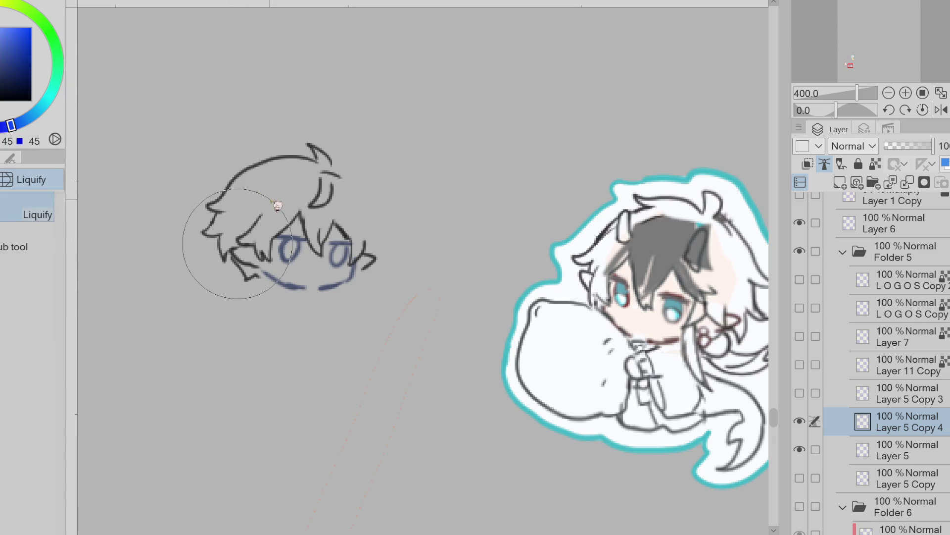
mouse_move(191, 203)
mouse_down()
mouse_move(250, 158)
mouse_move(275, 157)
mouse_move(249, 171)
mouse_up()
key(b)
key(p)
key(ctrl+z)
key(ctrl+z)
mouse_move(297, 188)
mouse_down()
mouse_move(247, 203)
mouse_move(256, 231)
mouse_up()
key(ctrl+z)
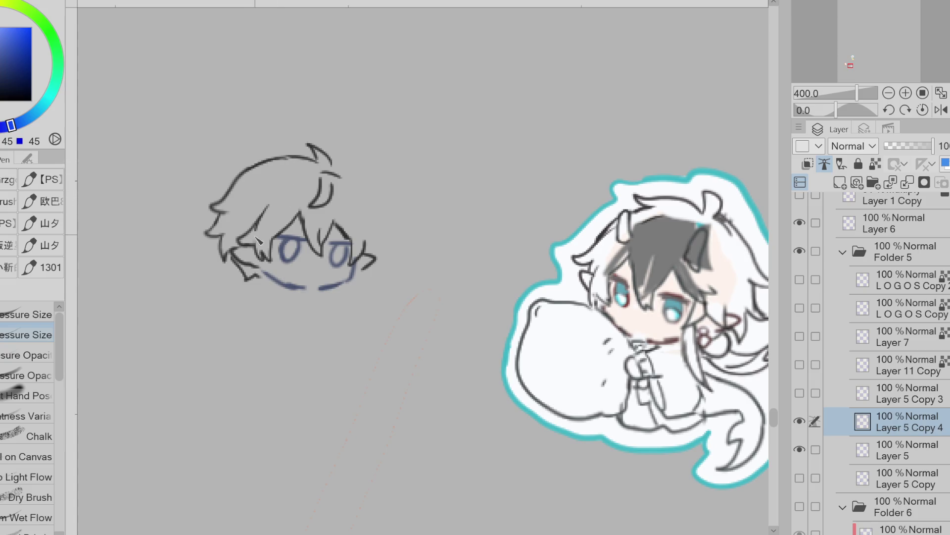
drag(349, 210, 353, 243)
mouse_move(357, 183)
mouse_down()
mouse_move(388, 216)
mouse_move(380, 247)
mouse_up()
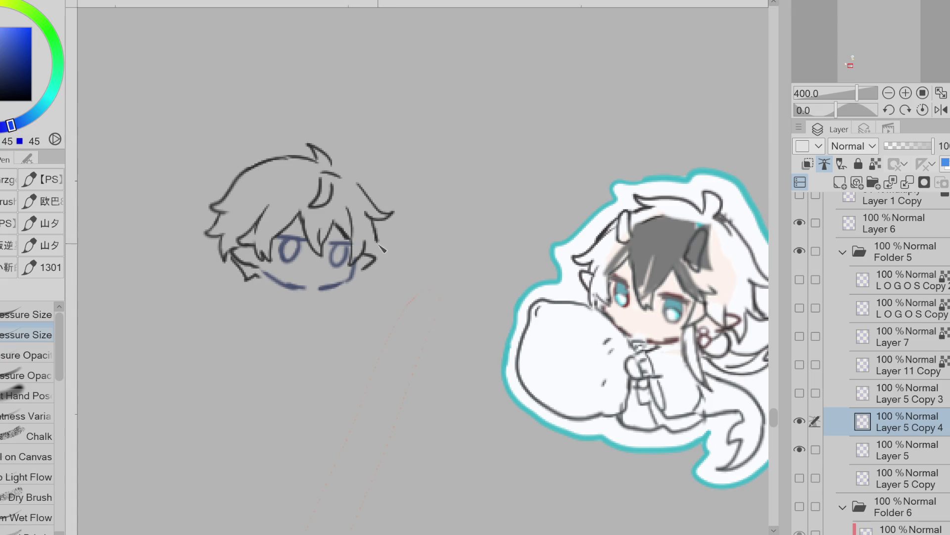
- Replace the old cowlick with a new ahoge loop on top of the head
key(e)
mouse_move(327, 163)
mouse_down()
mouse_move(311, 138)
mouse_move(329, 163)
mouse_up()
key(p)
mouse_move(319, 161)
mouse_down()
mouse_move(278, 148)
mouse_move(270, 159)
mouse_move(365, 188)
mouse_up()
key(e)
key(p)
key(ctrl+z)
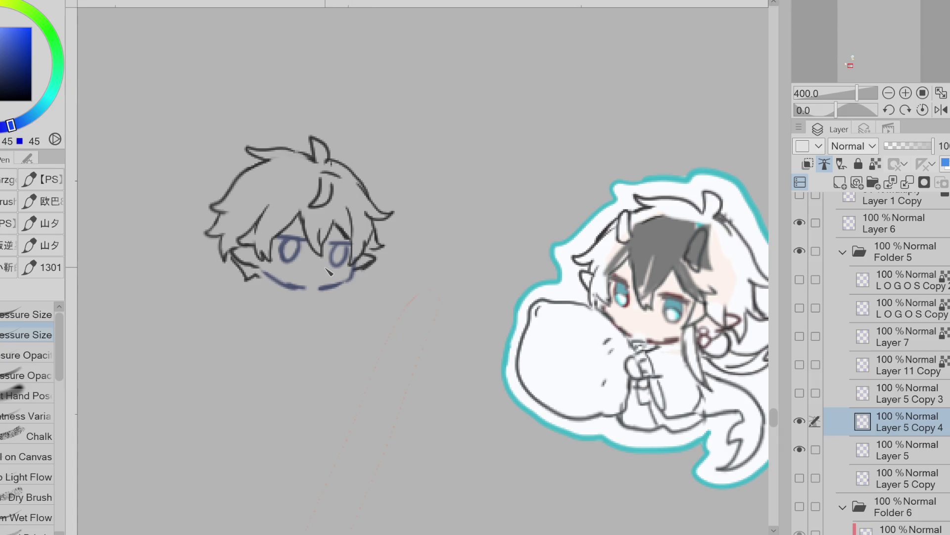
- Erase the right half of the mouth line and draw the neck and shoulder below the face
key(e)
mouse_move(349, 276)
mouse_down()
mouse_move(321, 288)
mouse_move(308, 319)
mouse_up()
key(p)
mouse_move(324, 284)
mouse_down()
mouse_move(359, 301)
mouse_move(384, 281)
mouse_move(378, 316)
mouse_up()
key(e)
mouse_move(313, 311)
mouse_down()
mouse_move(293, 320)
mouse_move(317, 328)
mouse_up()
- Draw a pointed scarf end down-left from the neck, undoing it to redraw narrower
key(p)
key(e)
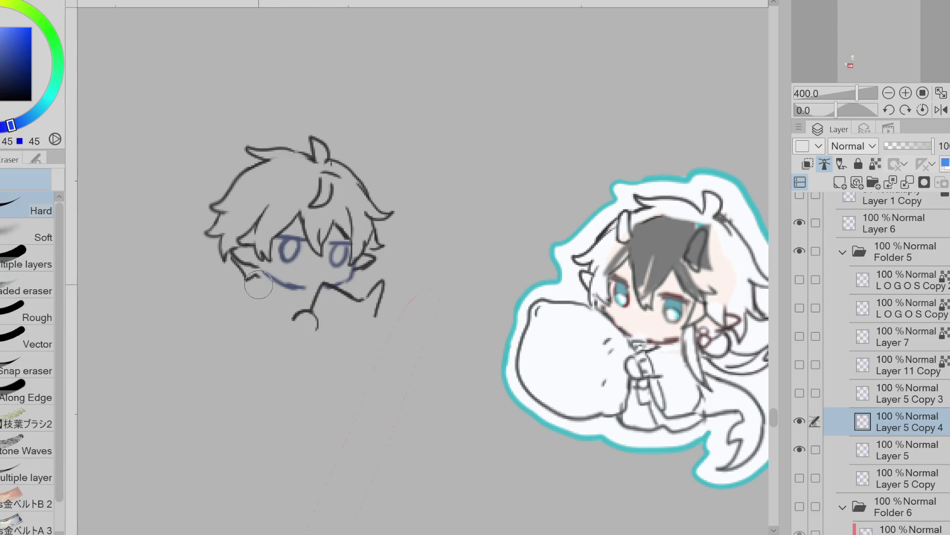
key(p)
mouse_move(247, 277)
mouse_down()
mouse_move(217, 312)
mouse_move(228, 324)
mouse_move(239, 298)
mouse_move(250, 312)
mouse_move(265, 278)
mouse_up()
key(ctrl+z)
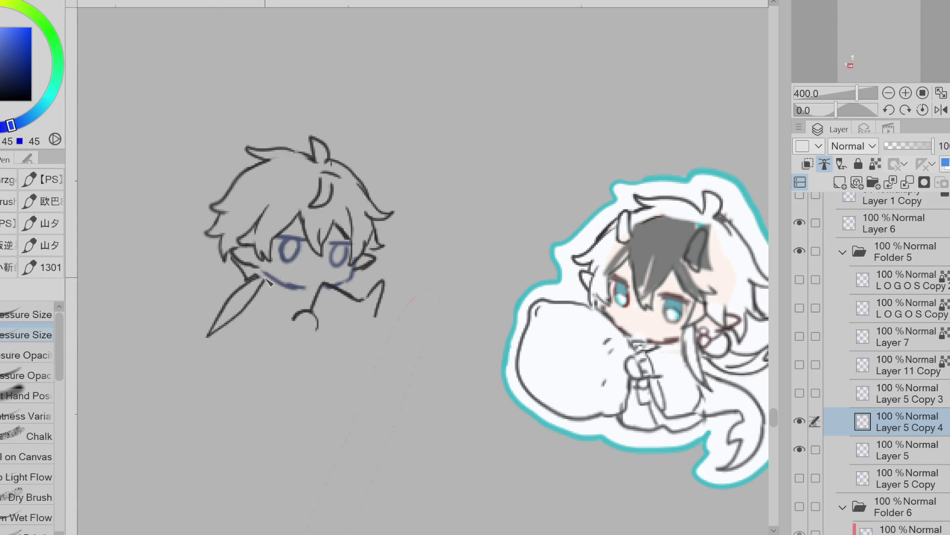
- Draw a horn at the top right of the head, redoing the first attempt
key(e)
key(p)
drag(352, 170, 368, 144)
key(ctrl+z)
mouse_move(363, 194)
mouse_down()
mouse_move(369, 148)
mouse_move(352, 175)
mouse_move(367, 196)
mouse_up()
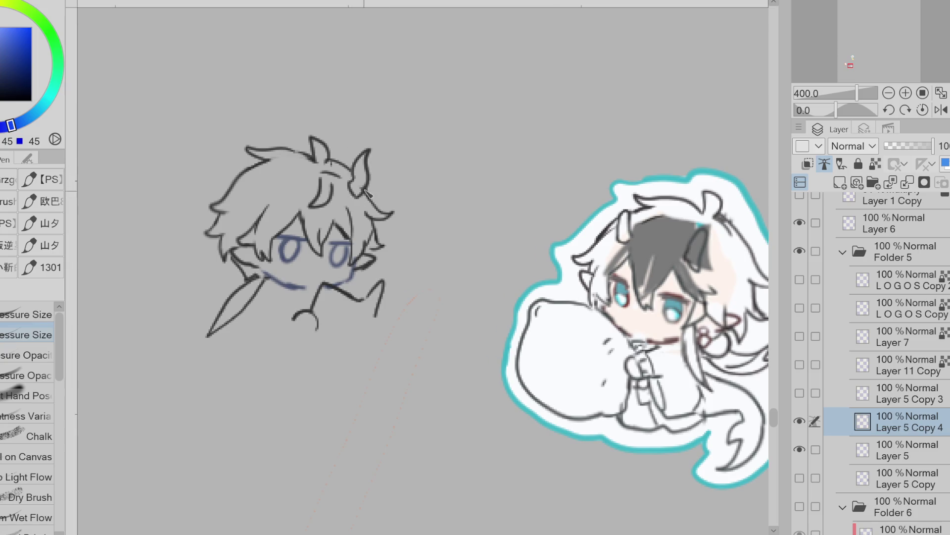
key(e)
key(p)
- Add a second horn at the top centre of the head
mouse_move(273, 182)
mouse_down()
mouse_move(289, 141)
mouse_move(295, 194)
mouse_move(280, 191)
mouse_up()
key(e)
key(p)
key(e)
key(p)
key(e)
key(p)
key(e)
key(p)
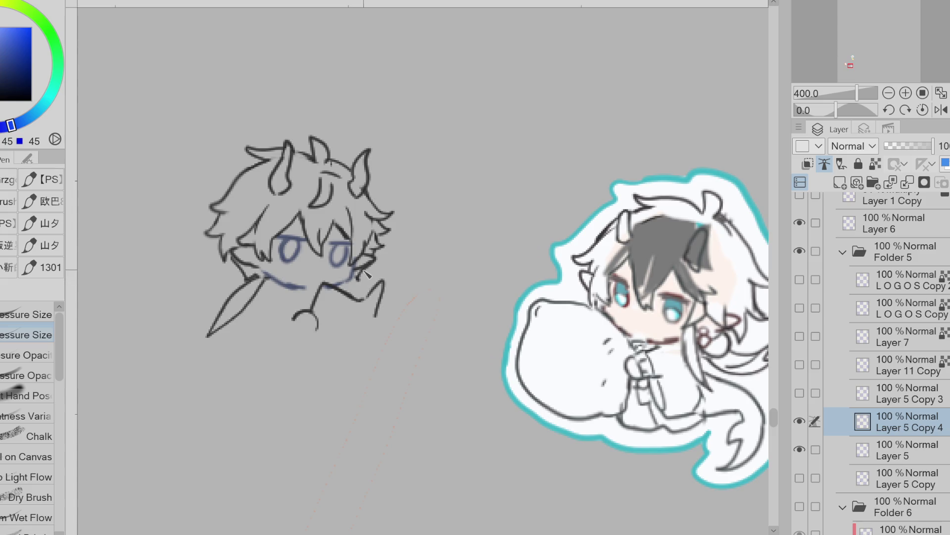
- Redraw the mouth line in dark ink
drag(266, 279, 294, 291)
key(e)
key(p)
key(e)
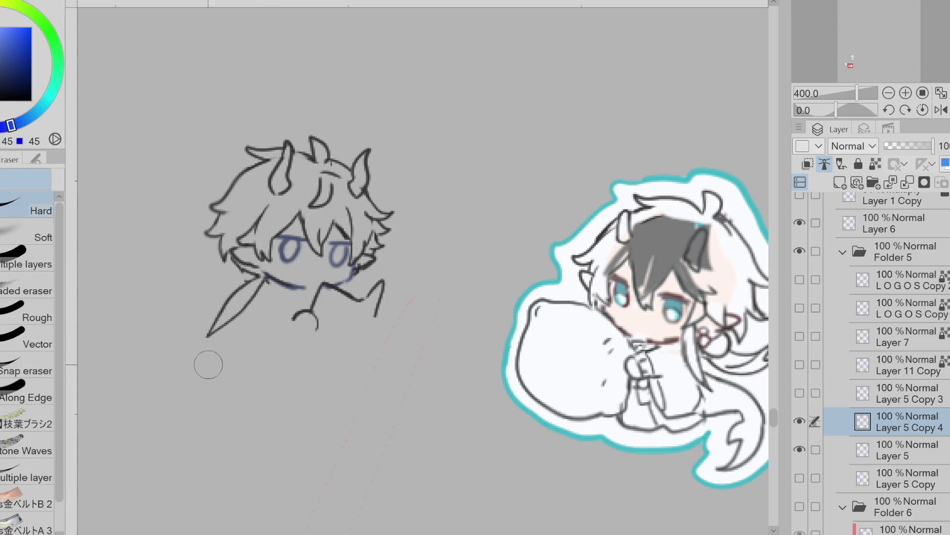
key(p)
- Replace the hook stroke inside the scarf with one that has a horizontal tail
key(ctrl+z)
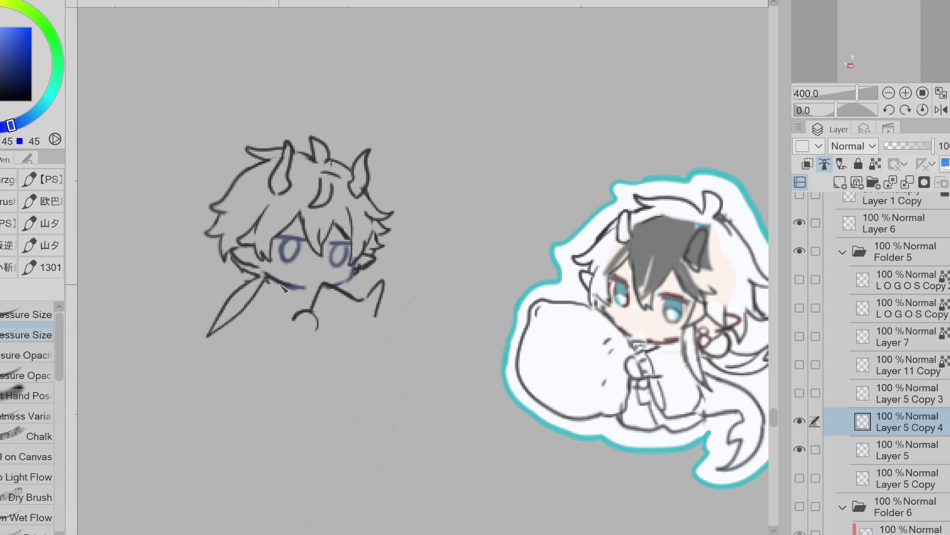
key(ctrl+z)
mouse_move(267, 280)
mouse_down()
mouse_move(284, 340)
mouse_move(267, 336)
mouse_move(300, 317)
mouse_move(275, 317)
mouse_up()
- Redo the strokes around the small circle, removing the short stroke above it
key(e)
key(p)
key(e)
key(p)
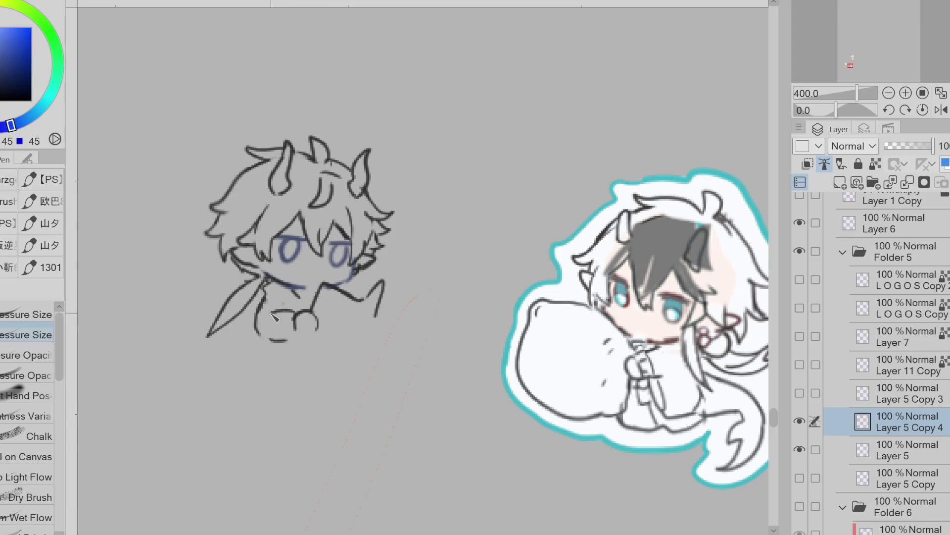
key(ctrl+z)
key(e)
mouse_move(275, 317)
mouse_down()
mouse_move(258, 303)
mouse_move(269, 322)
mouse_move(260, 307)
mouse_move(289, 319)
mouse_move(347, 285)
mouse_move(360, 295)
mouse_up()
key(p)
- Rework the hand strokes, including the stroke right of the hand
key(e)
key(p)
key(e)
key(p)
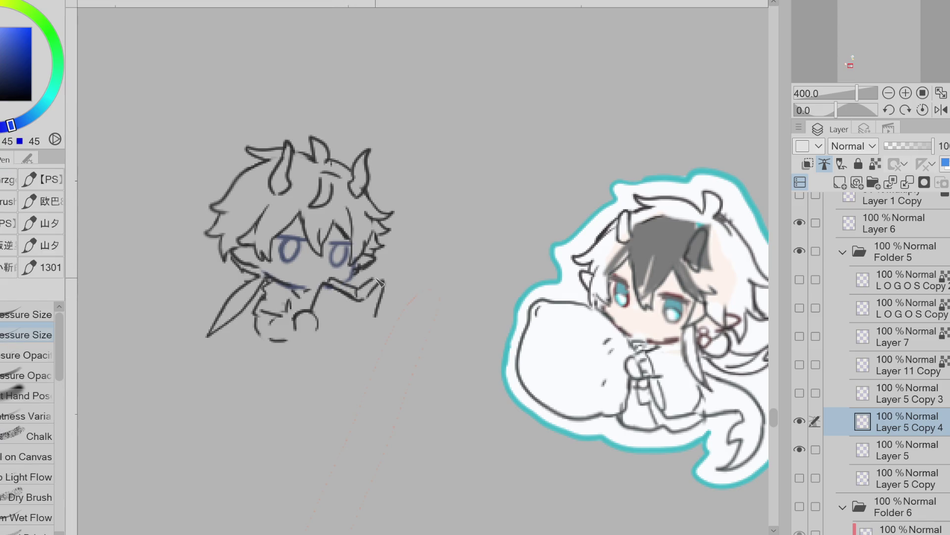
key(e)
mouse_move(379, 321)
mouse_down()
mouse_move(382, 285)
mouse_move(384, 324)
mouse_up()
key(p)
key(e)
mouse_move(312, 322)
mouse_down()
mouse_move(277, 342)
mouse_move(257, 322)
mouse_move(287, 307)
mouse_move(268, 322)
mouse_move(289, 347)
mouse_move(316, 327)
mouse_up()
key(p)
key(e)
key(p)
- Draw a curved stroke under the hand and erase the old hand lines
mouse_move(247, 326)
mouse_down()
mouse_move(269, 302)
mouse_move(257, 324)
mouse_move(275, 334)
mouse_move(297, 322)
mouse_move(295, 347)
mouse_move(312, 347)
mouse_move(290, 356)
mouse_up()
key(e)
key(p)
key(e)
key(p)
key(e)
key(p)
key(e)
mouse_move(323, 318)
mouse_down()
mouse_move(289, 347)
mouse_move(267, 321)
mouse_move(317, 322)
mouse_move(295, 307)
mouse_move(322, 320)
mouse_move(303, 329)
mouse_move(269, 310)
mouse_up()
key(p)
- Erase part of the right hand's lines and redraw them
key(e)
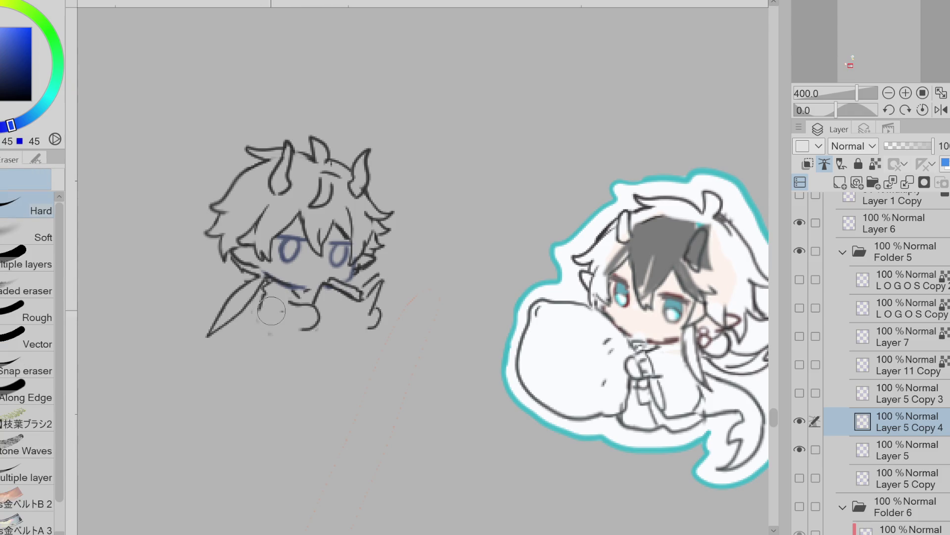
key(p)
key(e)
drag(384, 324, 369, 314)
key(p)
mouse_move(379, 283)
mouse_down()
mouse_move(371, 316)
mouse_move(300, 303)
mouse_move(306, 329)
mouse_up()
key(e)
key(p)
key(e)
key(p)
- Redraw the arm and body as one long curve
mouse_move(272, 297)
mouse_down()
mouse_move(258, 326)
mouse_move(262, 352)
mouse_up()
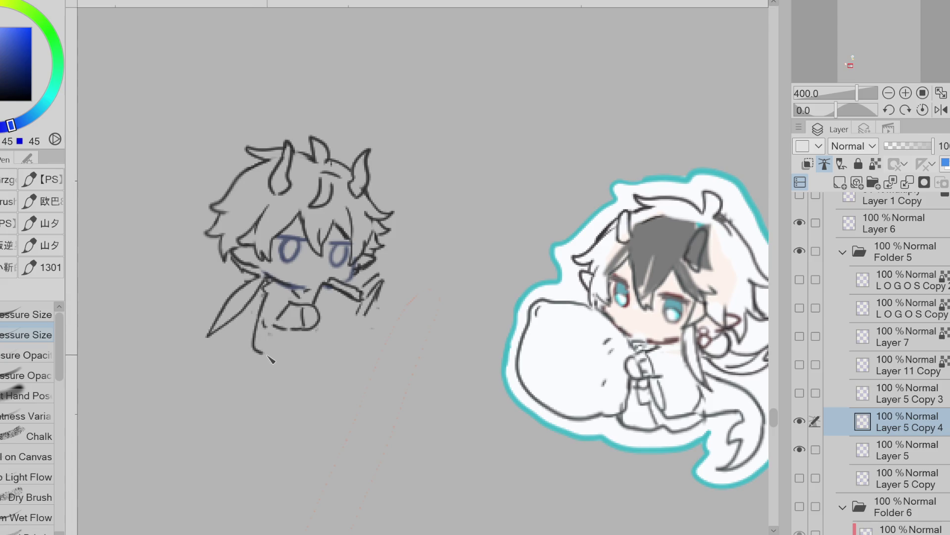
key(ctrl+z)
mouse_move(264, 293)
mouse_down()
mouse_move(255, 342)
mouse_move(297, 361)
mouse_move(330, 351)
mouse_move(297, 325)
mouse_move(310, 316)
mouse_move(297, 329)
mouse_move(299, 305)
mouse_move(316, 322)
mouse_move(284, 324)
mouse_up()
- Erase stray strokes right of the book and lasso-select the book and hand
key(e)
key(p)
key(e)
mouse_move(347, 297)
mouse_down()
mouse_move(382, 272)
mouse_move(340, 332)
mouse_up()
key(p)
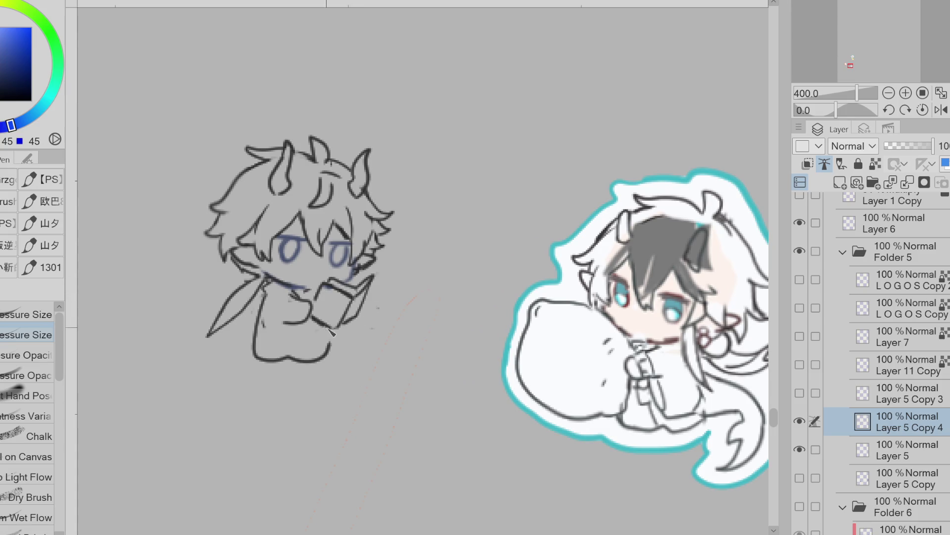
key(m)
mouse_move(346, 268)
mouse_down()
mouse_move(316, 287)
mouse_move(336, 334)
mouse_move(370, 271)
mouse_up()
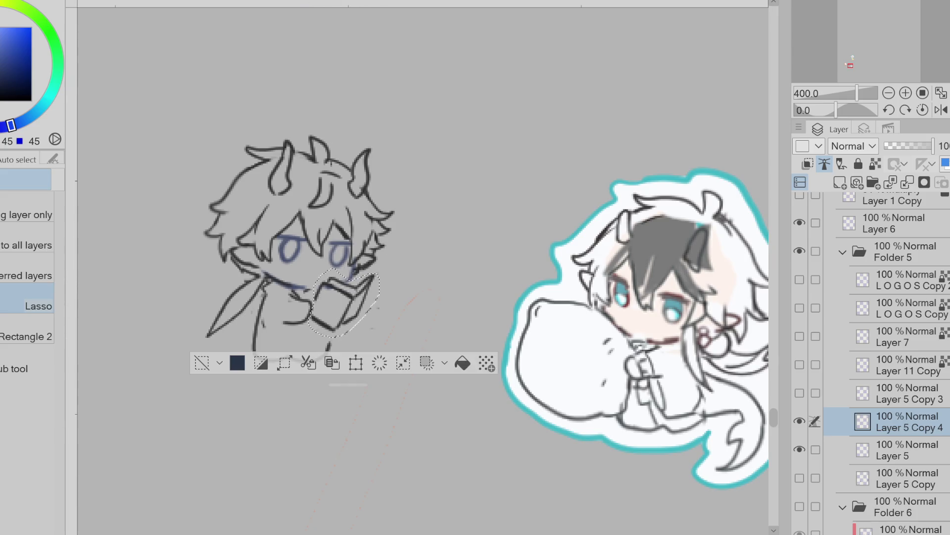
- Reposition the selected book and hand with Free Transform, then deselect
key(ctrl+t)
click(297, 368)
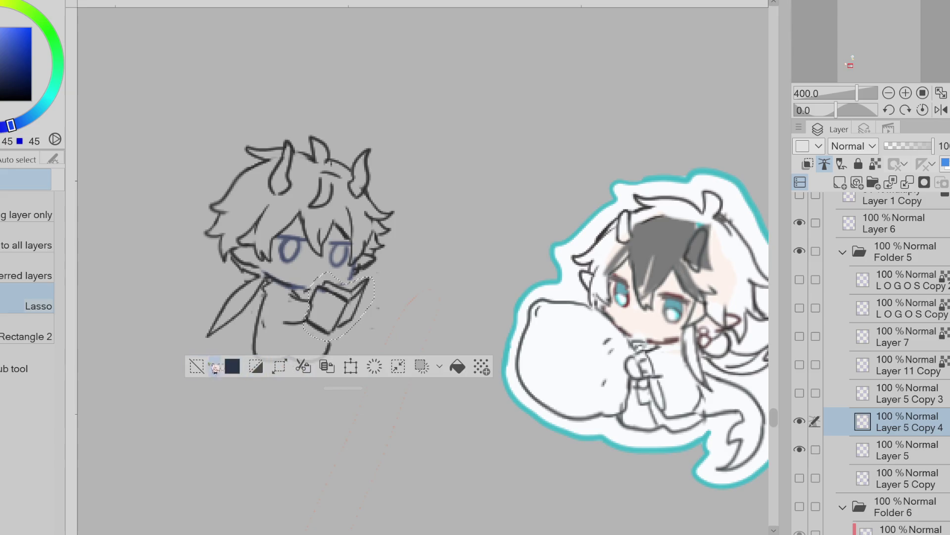
key(ctrl+d)
- Erase part of the bottom outline near the book and the scarf line left of the figure
key(e)
drag(292, 358, 331, 346)
key(p)
key(e)
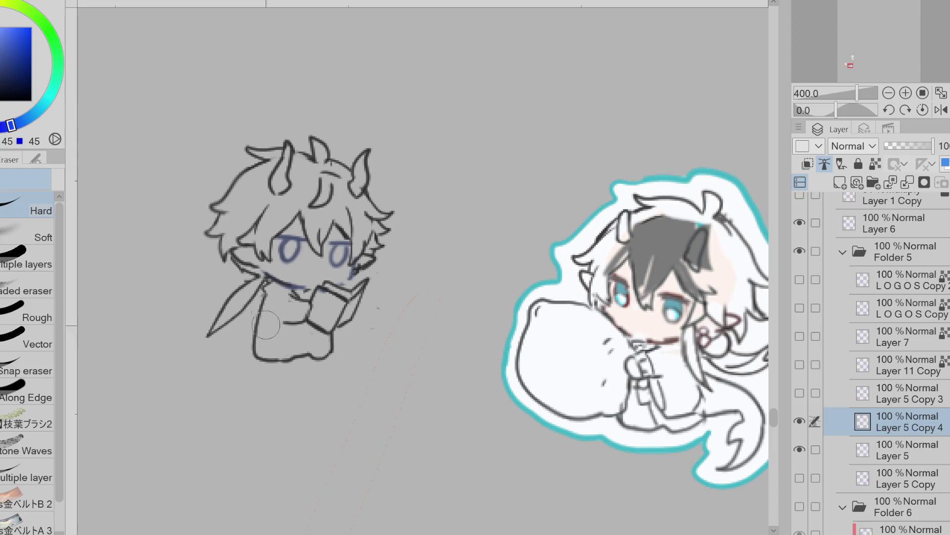
mouse_move(229, 292)
mouse_down()
mouse_move(225, 303)
mouse_move(254, 278)
mouse_up()
key(p)
- Redraw the arm and the fingers left of the book, undoing the short lap line
drag(240, 320, 268, 282)
key(ctrl+z)
key(e)
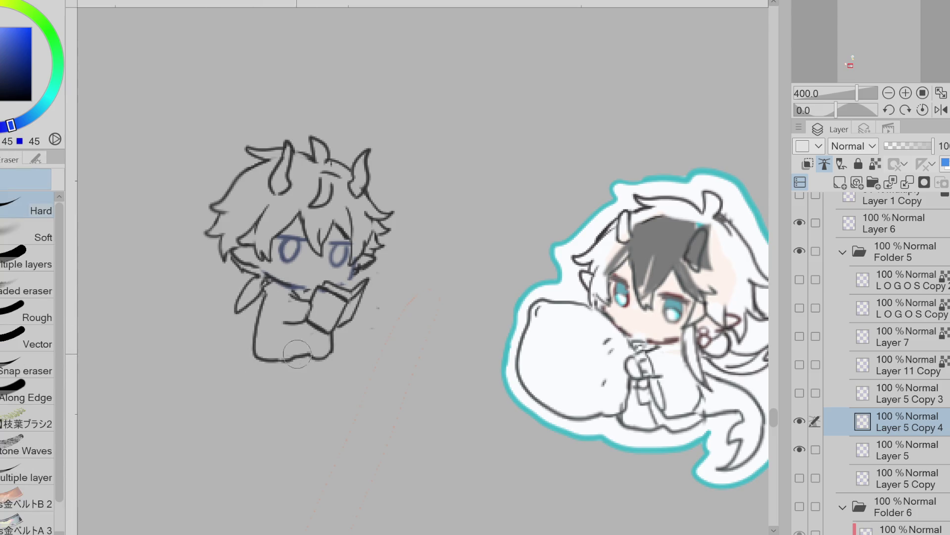
key(p)
mouse_move(299, 303)
mouse_down()
mouse_move(301, 320)
mouse_move(282, 323)
mouse_move(302, 340)
mouse_move(333, 342)
mouse_up()
key(ctrl+z)
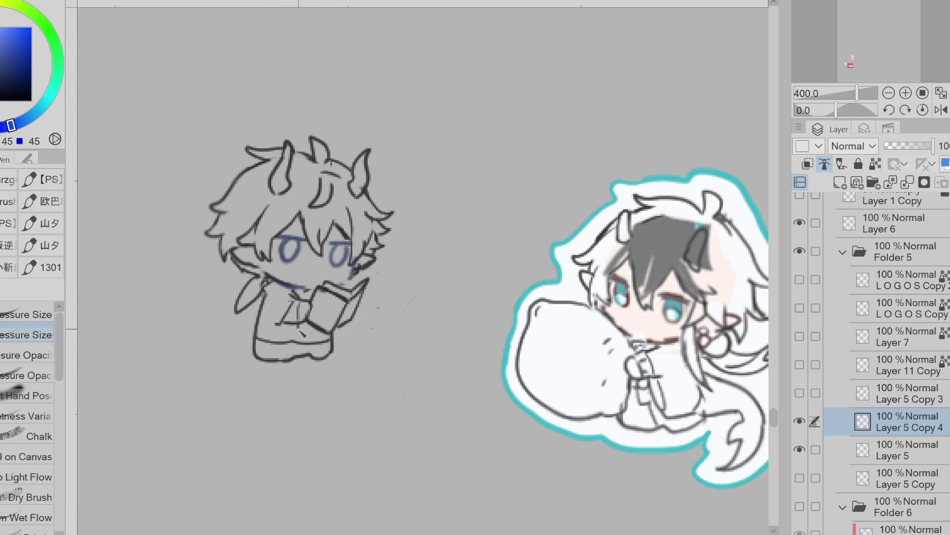
- Redraw the left lap outline of the seated chibi
key(e)
key(p)
key(e)
mouse_move(256, 311)
mouse_down()
mouse_move(254, 330)
mouse_move(264, 338)
mouse_up()
key(p)
key(e)
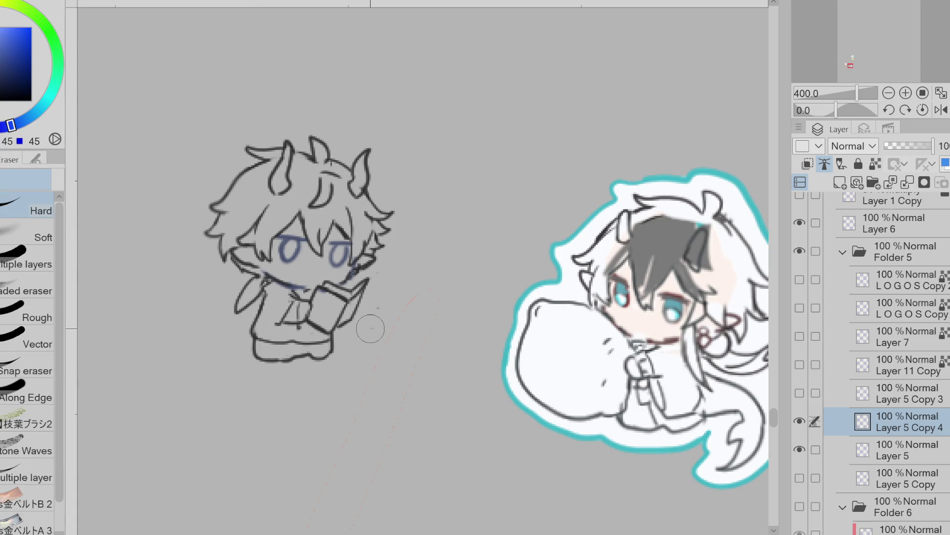
key(p)
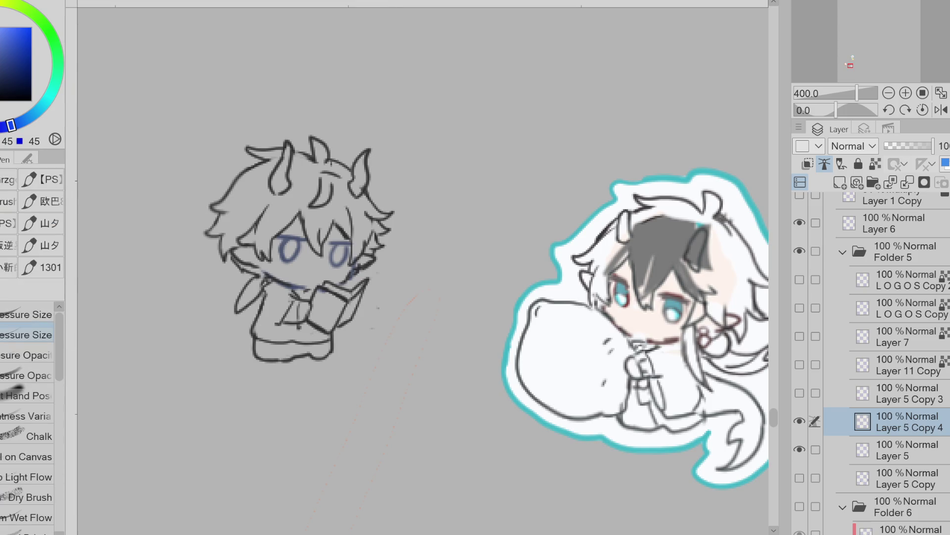
- Draw a tail from the figure's lower left, extending it down to a curled tip
mouse_move(258, 315)
mouse_down()
mouse_move(228, 338)
mouse_move(230, 376)
mouse_up()
key(ctrl+z)
drag(255, 341, 240, 367)
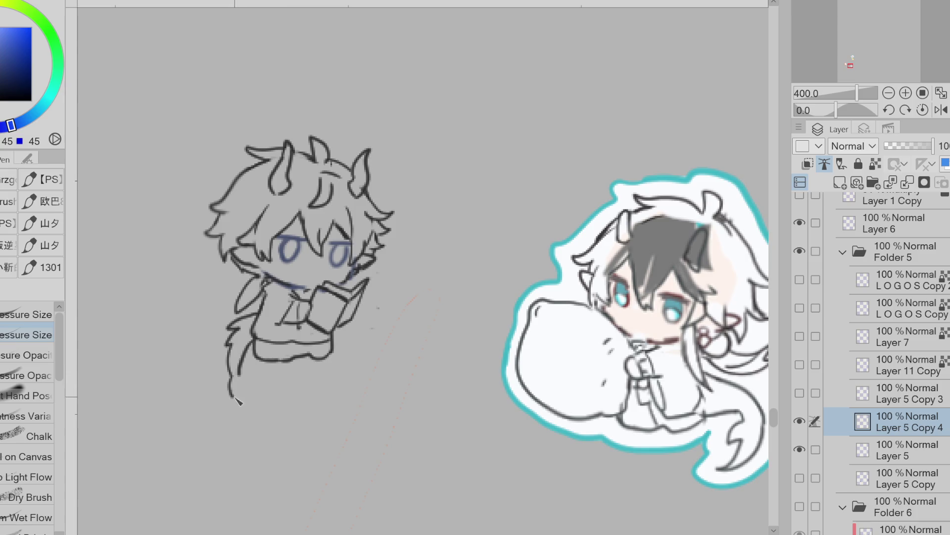
mouse_move(227, 379)
mouse_down()
mouse_move(270, 394)
mouse_move(278, 379)
mouse_up()
key(ctrl+z)
drag(293, 370, 241, 381)
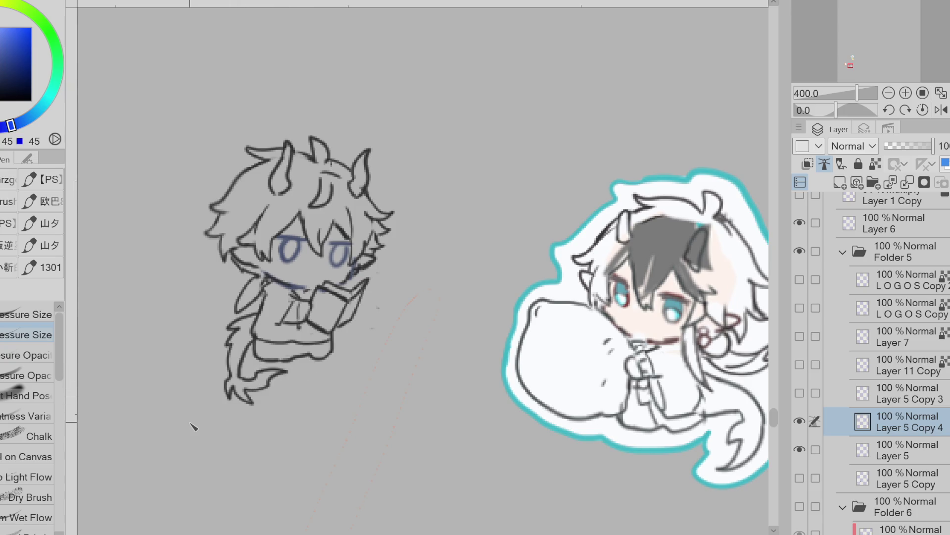
- Add a line along the collar and zoom out and in to check the sketch
drag(266, 274, 299, 288)
scroll(163, 351, down, 2)
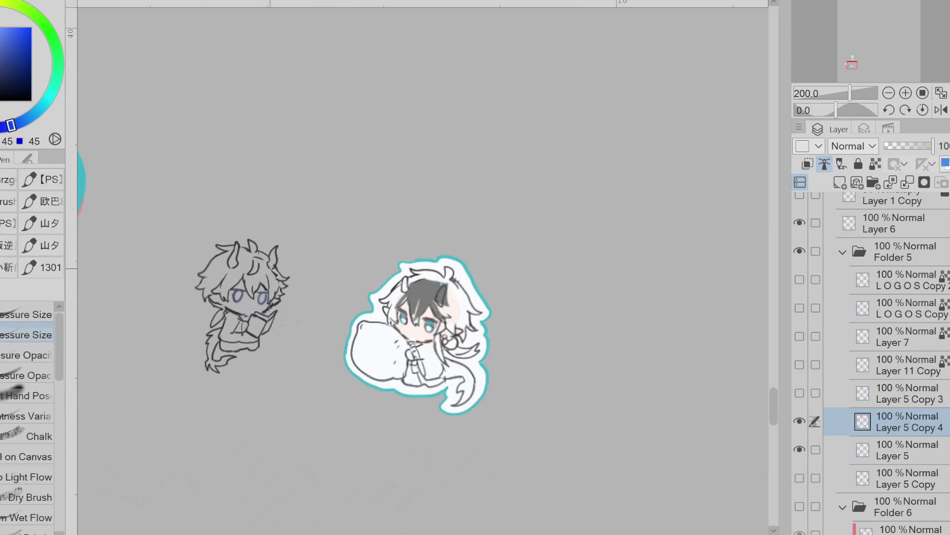
scroll(270, 265, up, 2)
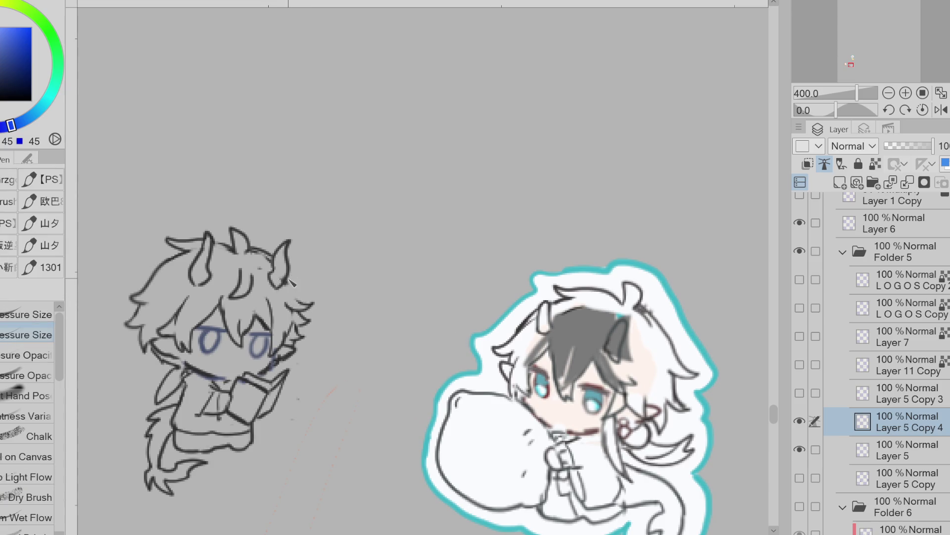
key(e)
scroll(300, 277, down, 2)
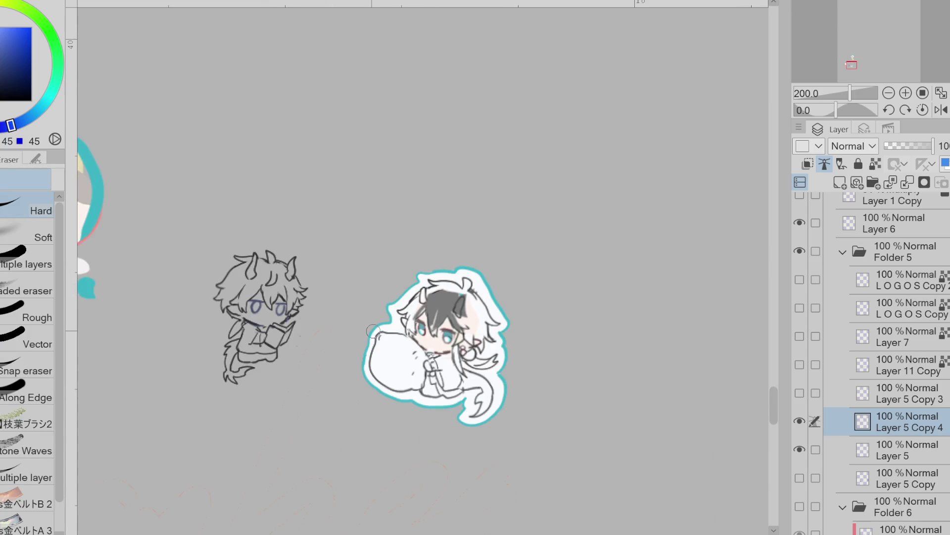
scroll(270, 347, up, 2)
key(p)
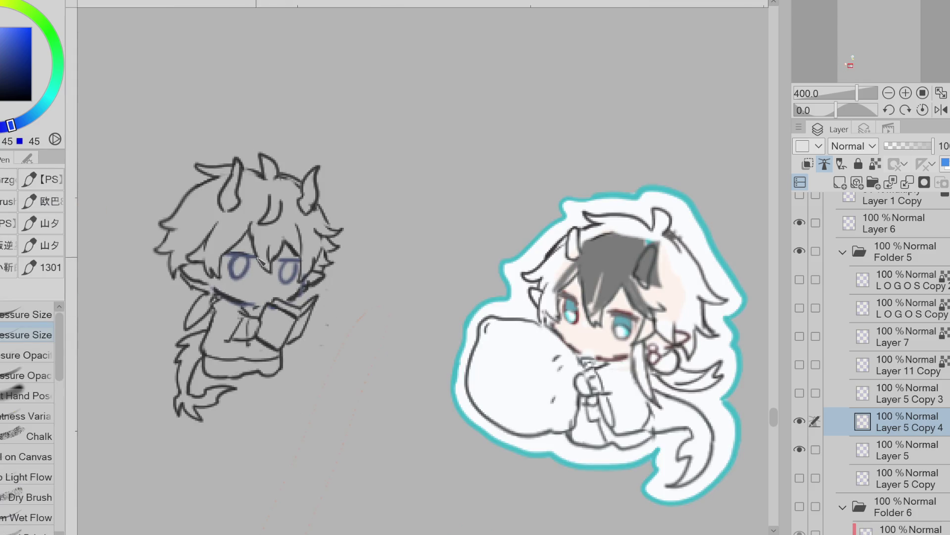
scroll(305, 331, down, 2)
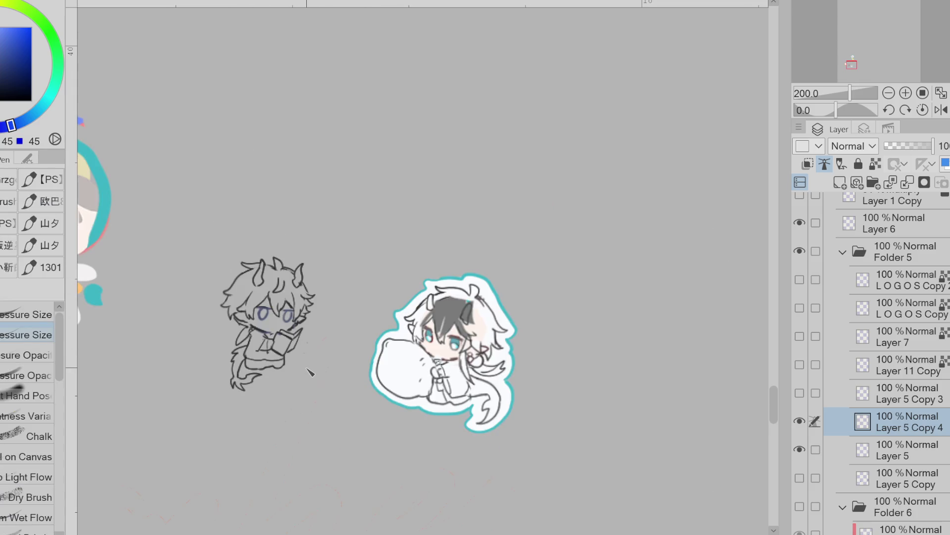
- On Layer 5 Copy 4, sample the cyan outline colour and trace the outline up the chibi's right side
click(893, 444)
click(894, 421)
alt+click(495, 278)
alt+click(114, 212)
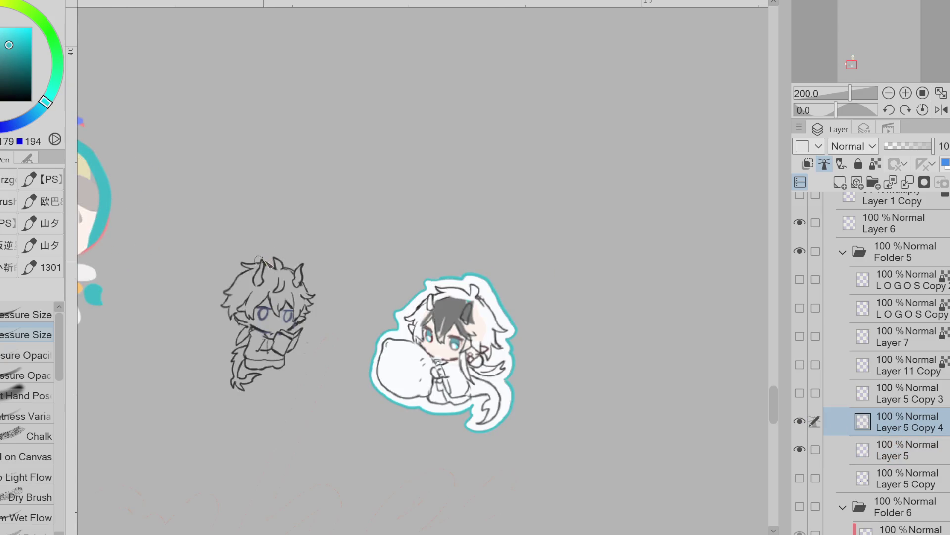
mouse_move(276, 248)
mouse_down()
mouse_move(234, 255)
mouse_move(215, 317)
mouse_up()
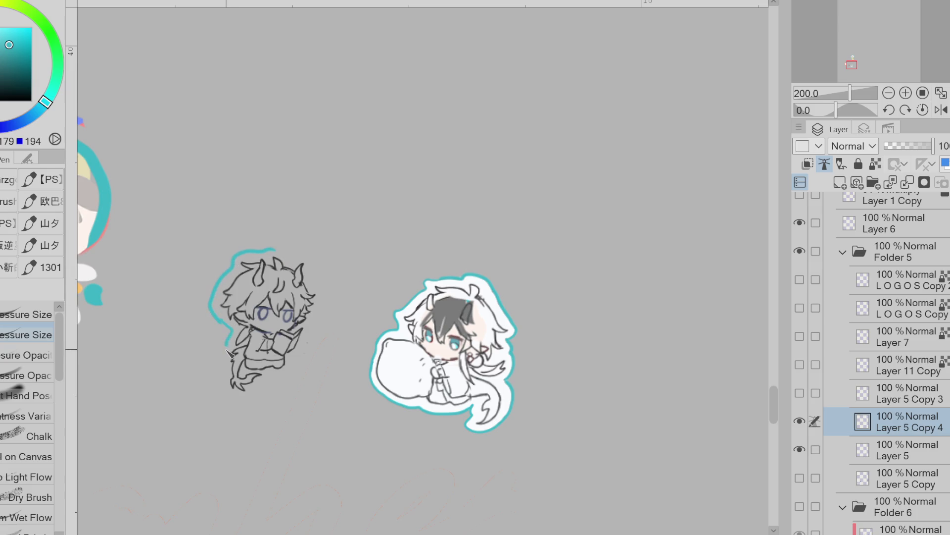
key(ctrl+z)
mouse_move(254, 395)
mouse_down()
mouse_move(302, 362)
mouse_move(317, 283)
mouse_up()
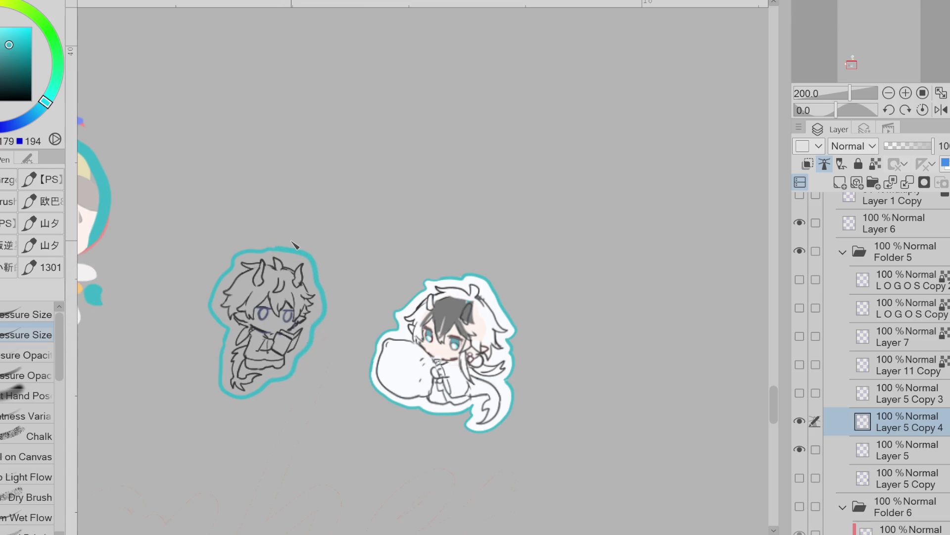
- Erase the outline segment near the horn and draw a small question-mark bubble beside the reading chibi
drag(315, 366, 321, 365)
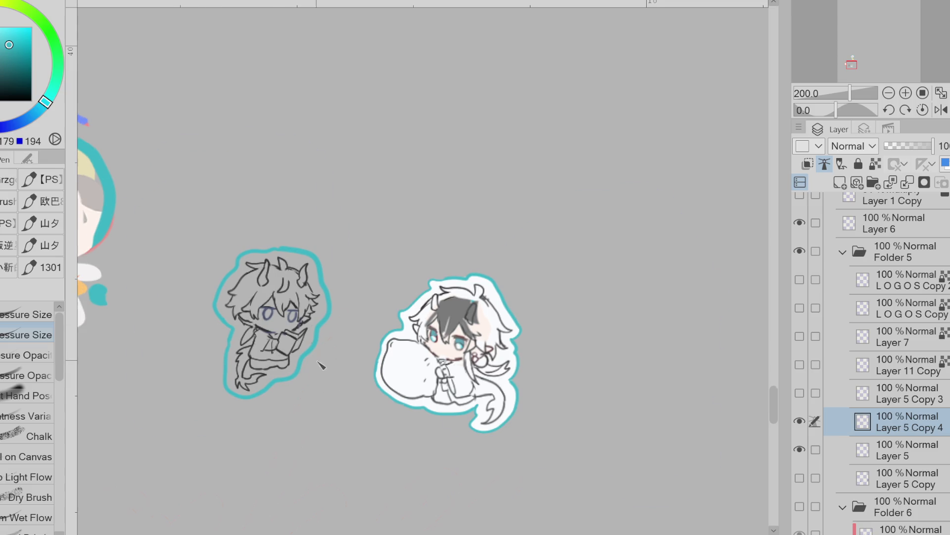
key(e)
mouse_move(329, 287)
mouse_down()
mouse_move(331, 304)
mouse_move(325, 286)
mouse_move(353, 292)
mouse_up()
key(p)
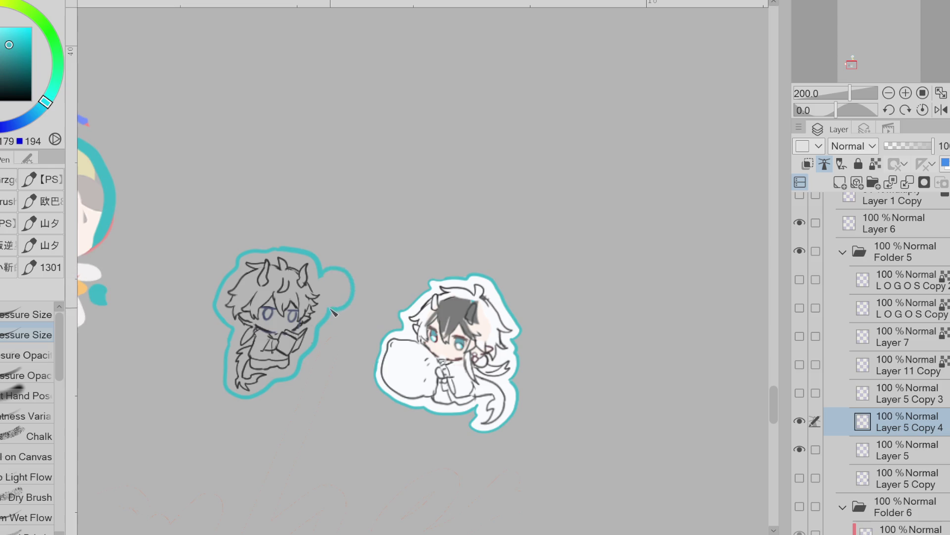
alt+click(336, 294)
scroll(338, 282, up, 2)
mouse_move(330, 270)
mouse_down()
mouse_move(312, 293)
mouse_move(347, 275)
mouse_move(312, 310)
mouse_move(334, 315)
mouse_move(344, 265)
mouse_move(300, 254)
mouse_move(322, 250)
mouse_move(370, 277)
mouse_move(314, 333)
mouse_move(324, 354)
mouse_move(317, 292)
mouse_move(337, 282)
mouse_move(321, 316)
mouse_move(370, 322)
mouse_move(331, 273)
mouse_move(345, 303)
mouse_up()
key(ctrl+z)
key(ctrl+z)
key(ctrl+z)
key(e)
key(p)
click(346, 299)
key(ctrl+z)
key(ctrl+z)
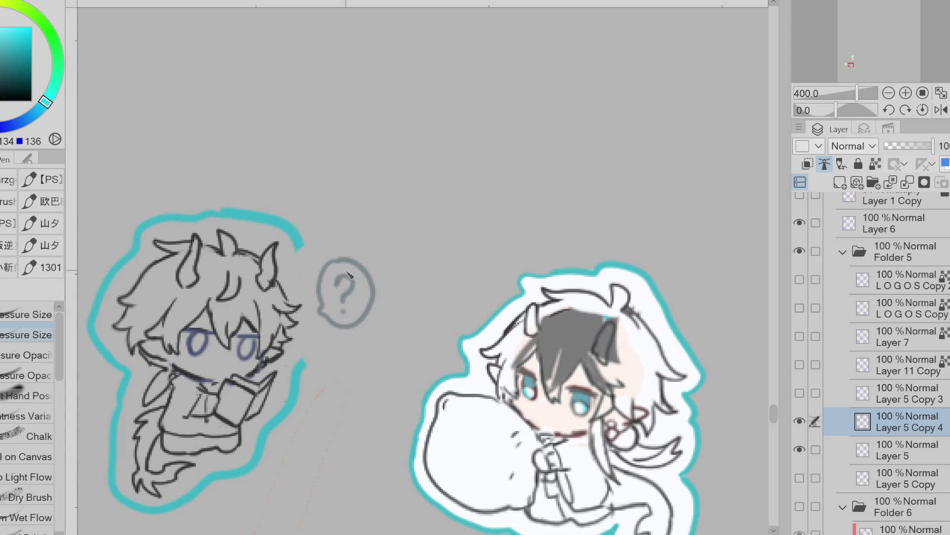
- Extend the cyan outline around the speech bubble and erase the excess at the bottom
alt+click(296, 240)
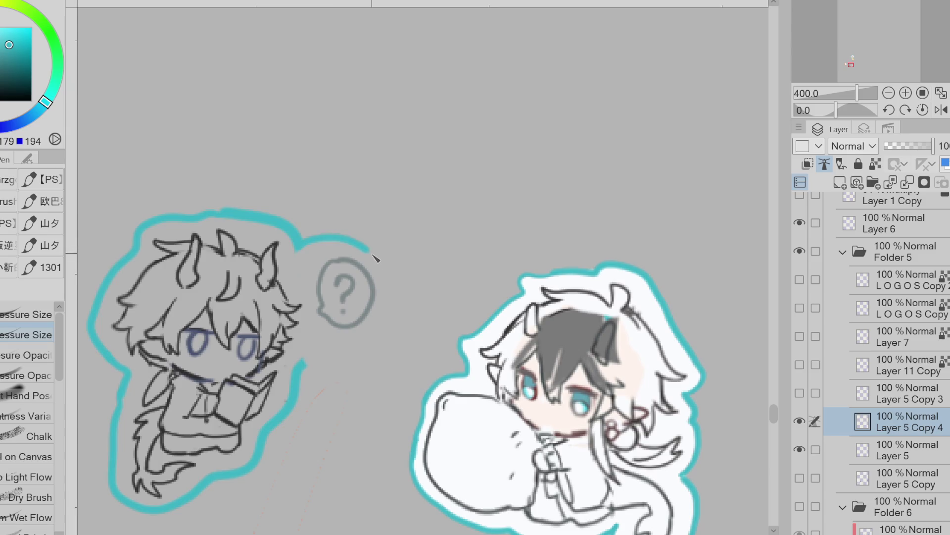
mouse_move(303, 253)
mouse_down()
mouse_move(346, 243)
mouse_move(394, 278)
mouse_move(376, 346)
mouse_move(318, 357)
mouse_up()
scroll(328, 285, down, 3)
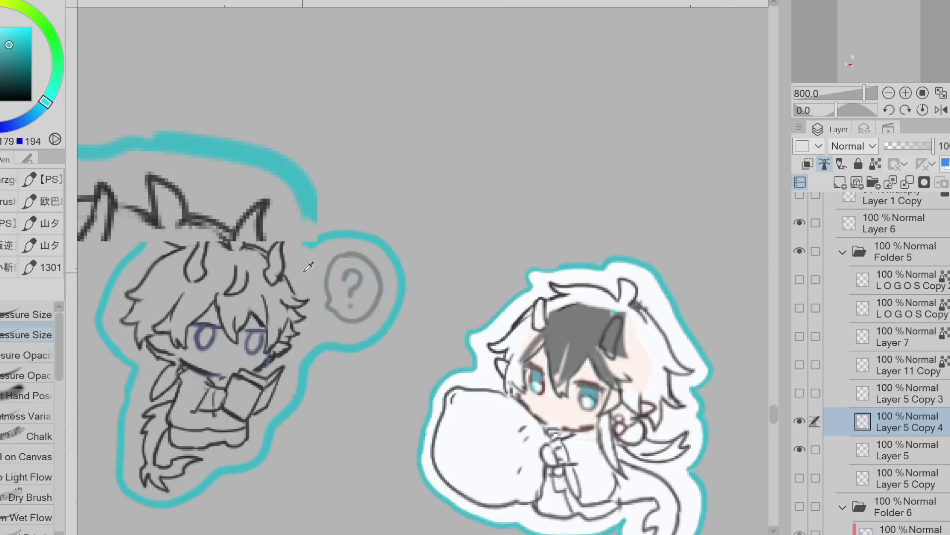
key(e)
mouse_move(263, 378)
mouse_down()
mouse_move(231, 396)
mouse_move(239, 393)
mouse_up()
key(p)
key(x)
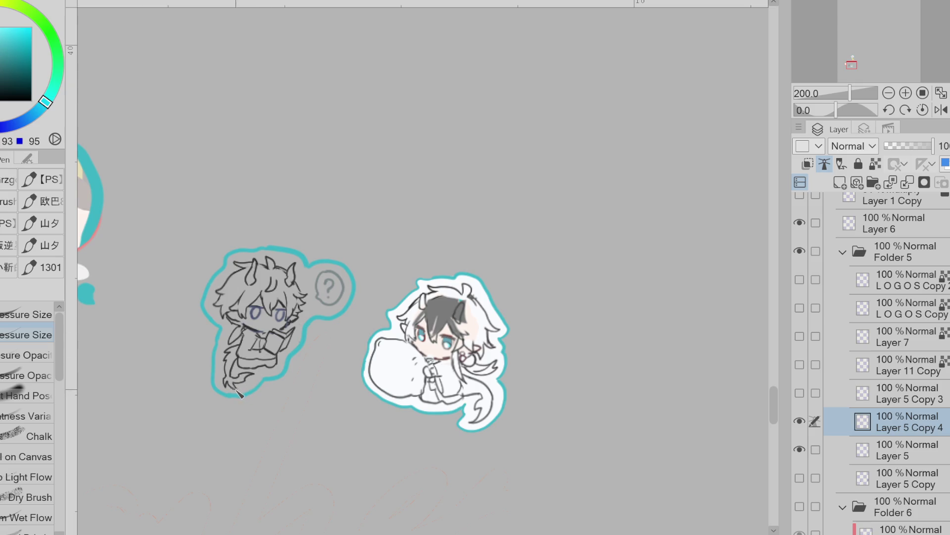
scroll(240, 393, down, 2)
- Fill the reading chibi with near-white on Layer 5
alt+click(322, 365)
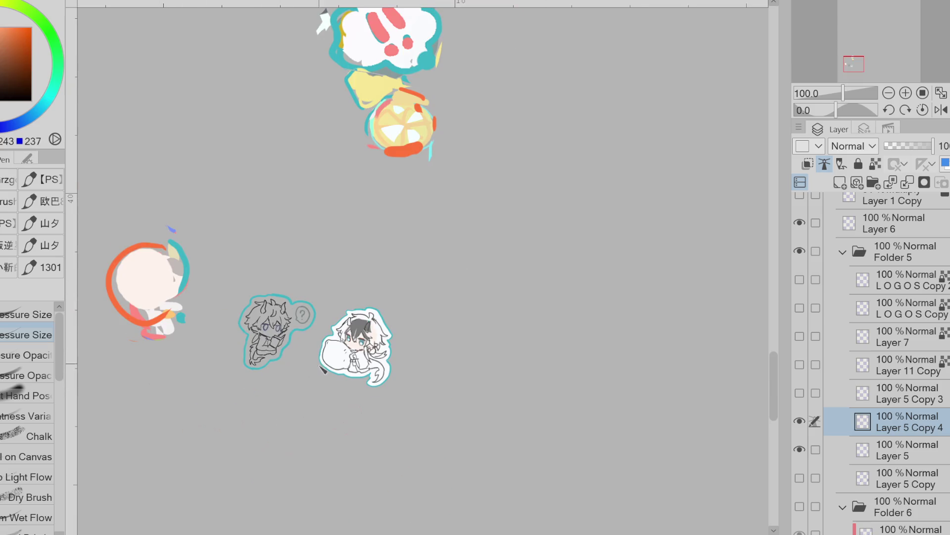
click(905, 444)
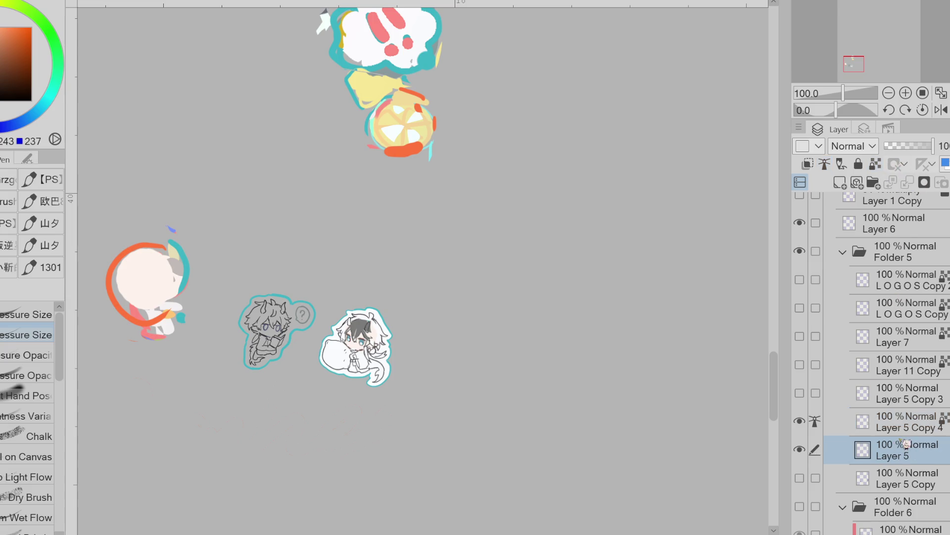
key(g)
alt+click(371, 349)
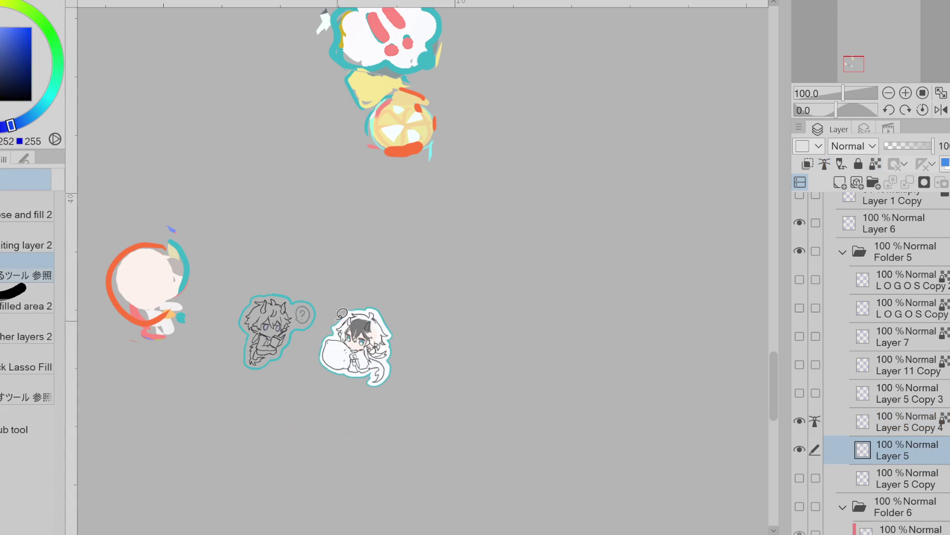
- On Layer 5 Copy 4, pen an orange offset line along the chibi's teal outline
click(877, 427)
key(p)
alt+click(145, 245)
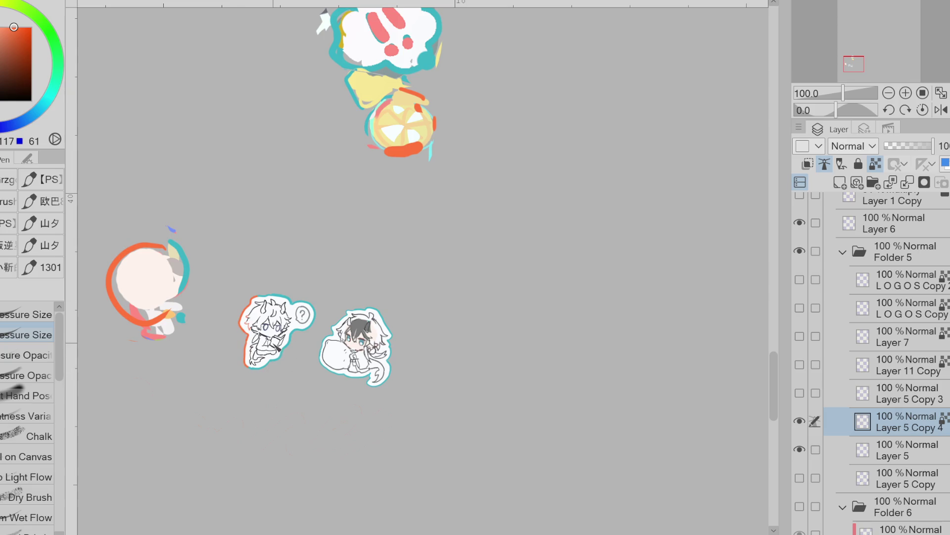
drag(353, 317, 340, 331)
alt+click(150, 285)
key(e)
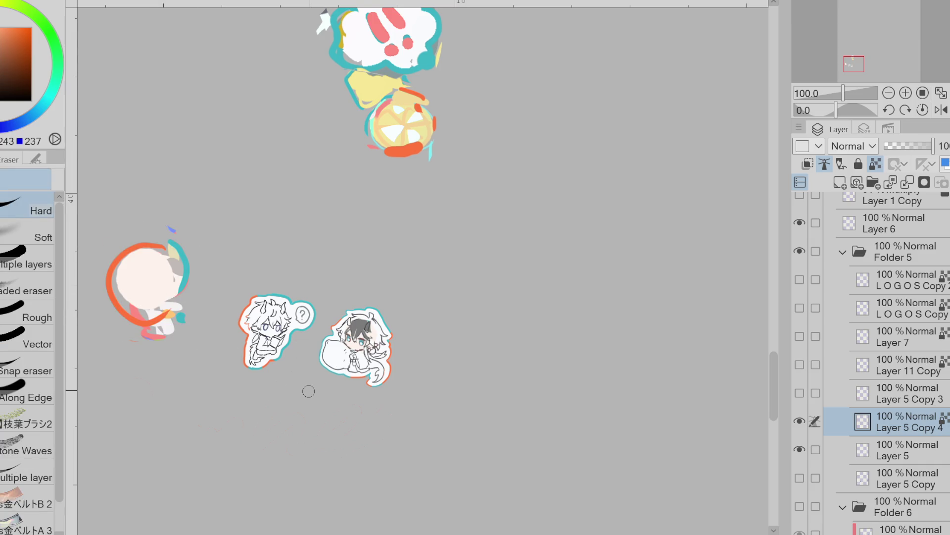
key(alt+bracketleft)
scroll(285, 337, up, 2)
key(p)
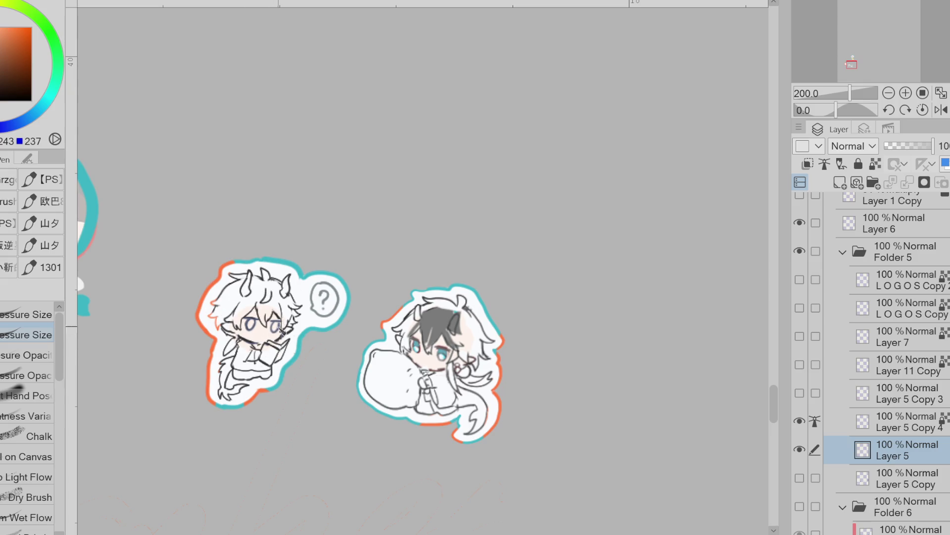
- Erase part of the pillow chibi's old hair and paint longer dark strands down its head
alt+click(438, 330)
mouse_move(473, 347)
mouse_down()
mouse_move(463, 366)
mouse_move(471, 322)
mouse_move(485, 341)
mouse_up()
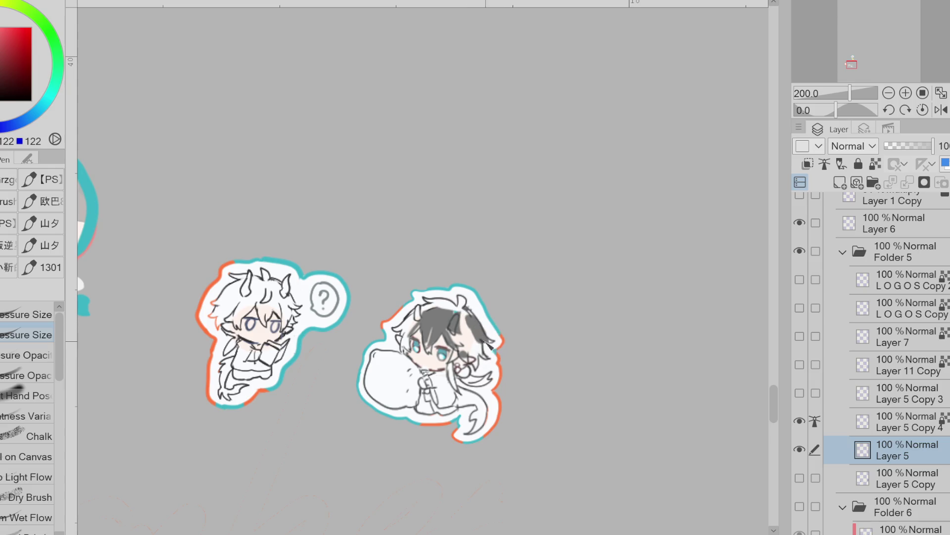
click(891, 422)
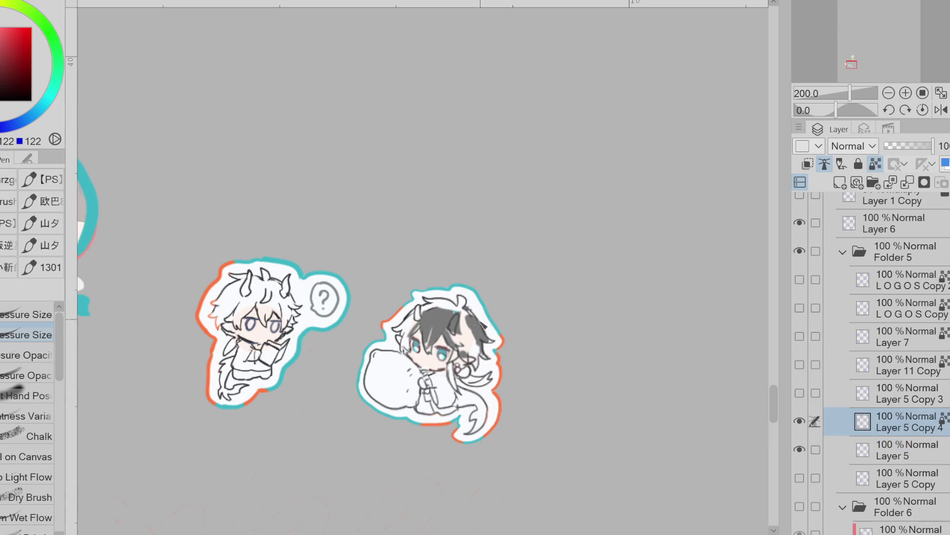
key(e)
mouse_move(473, 319)
mouse_down()
mouse_move(461, 337)
mouse_move(473, 346)
mouse_move(478, 337)
mouse_move(465, 347)
mouse_move(458, 338)
mouse_move(460, 347)
mouse_move(433, 327)
mouse_move(427, 347)
mouse_up()
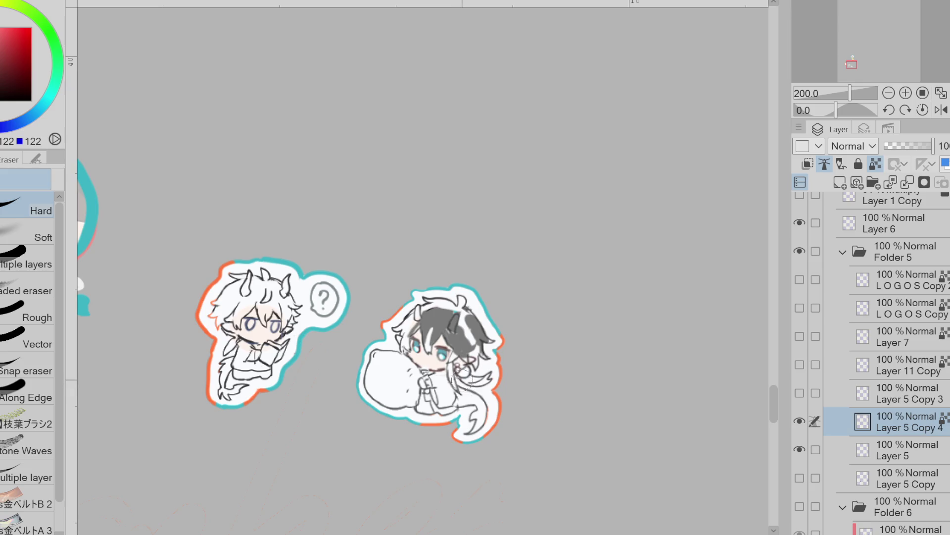
click(915, 446)
key(p)
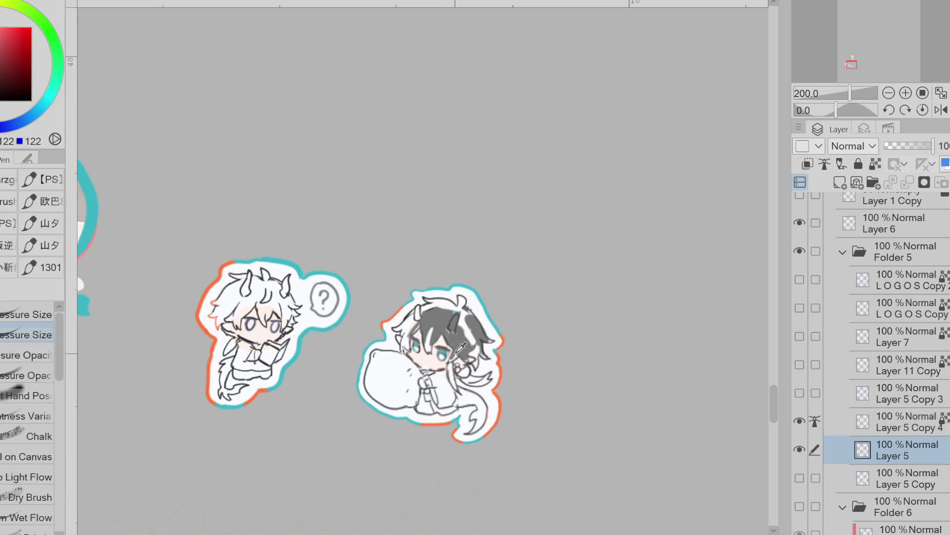
drag(458, 357, 464, 399)
mouse_move(481, 363)
mouse_down()
mouse_move(461, 310)
mouse_move(436, 303)
mouse_move(403, 333)
mouse_move(410, 352)
mouse_up()
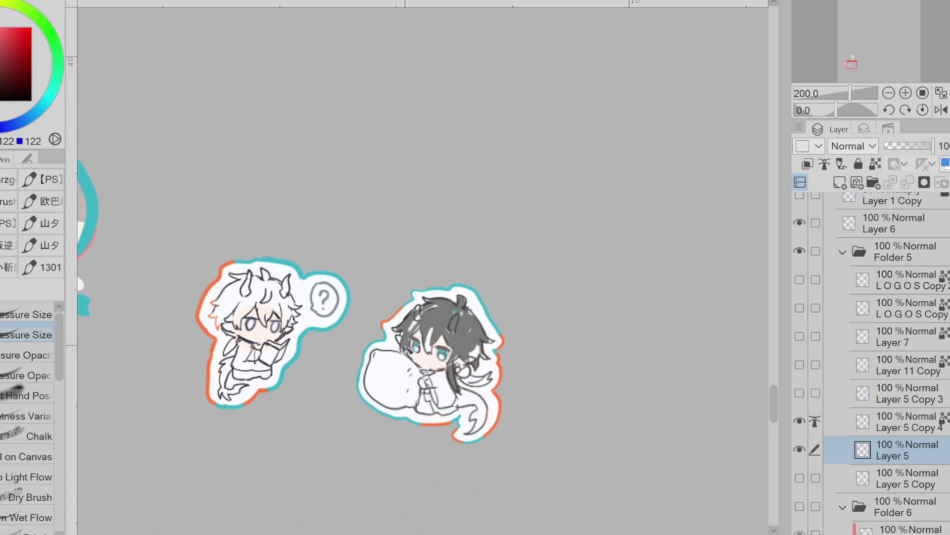
- Clean up the hair over the forehead and around the ear, adding a short dark edge stroke
ctrl+click(477, 349)
key(e)
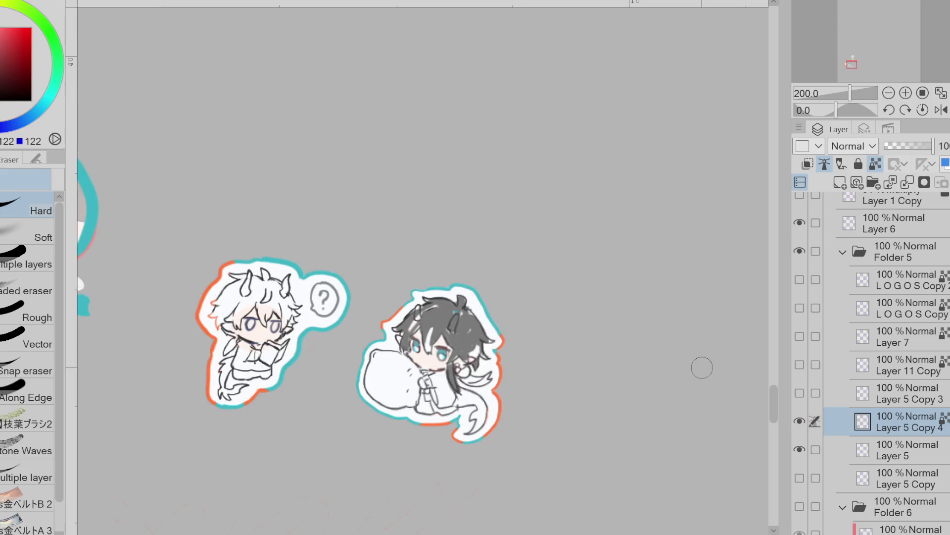
mouse_move(431, 335)
mouse_down()
mouse_move(433, 317)
mouse_move(426, 322)
mouse_move(446, 340)
mouse_move(436, 328)
mouse_move(428, 337)
mouse_move(437, 336)
mouse_up()
key(alt+bracketleft)
key(p)
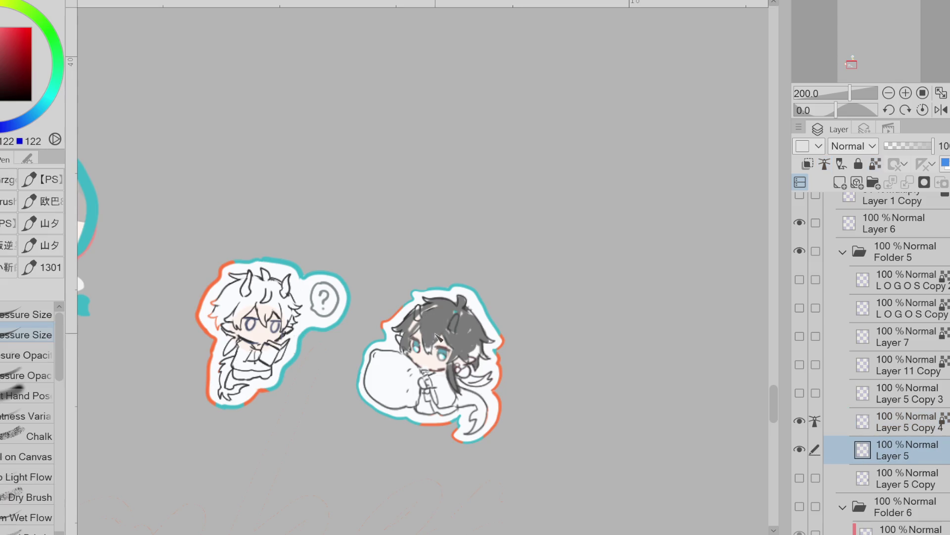
click(917, 422)
key(e)
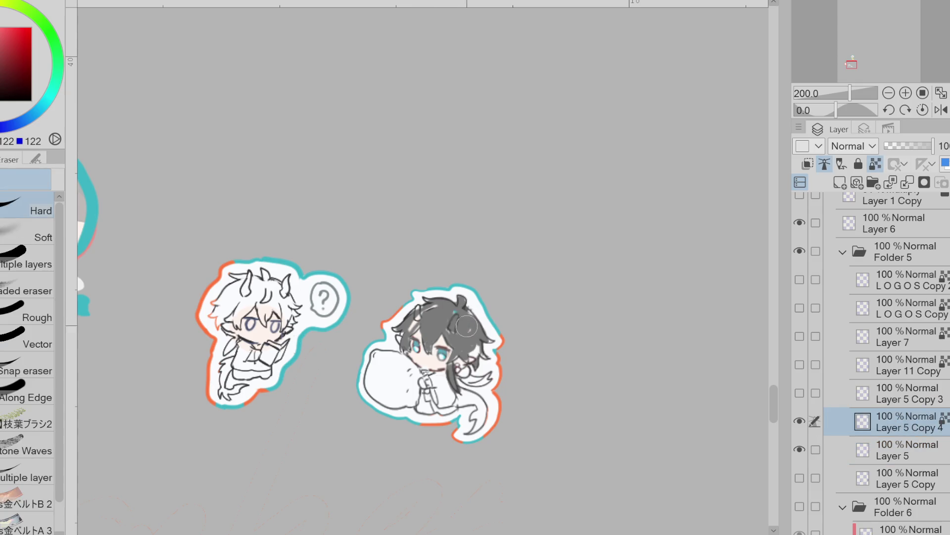
mouse_move(454, 337)
mouse_down()
mouse_move(469, 314)
mouse_move(478, 348)
mouse_up()
mouse_move(434, 306)
mouse_down()
mouse_move(409, 325)
mouse_move(425, 314)
mouse_up()
mouse_move(428, 353)
mouse_down()
mouse_move(481, 345)
mouse_move(462, 341)
mouse_up()
key(alt+bracketleft)
key(p)
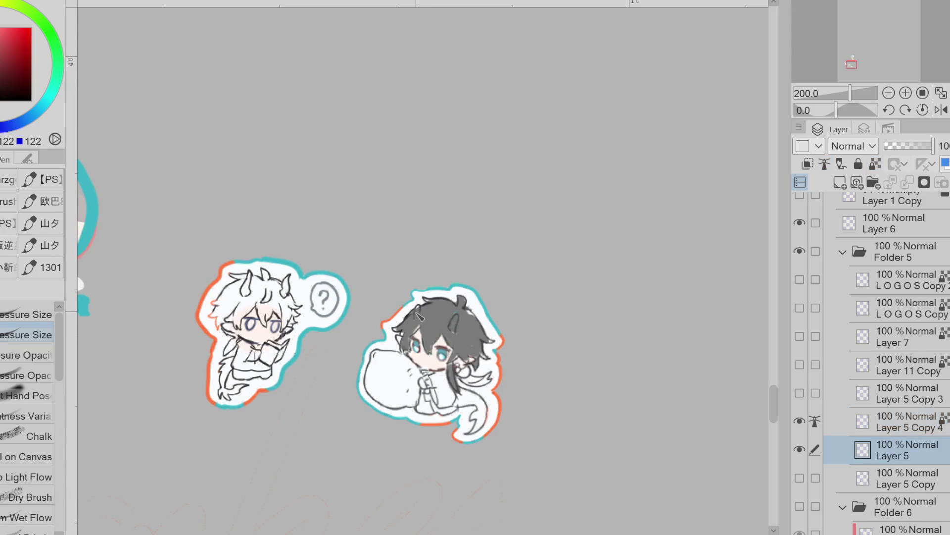
mouse_move(484, 356)
mouse_down()
mouse_move(493, 363)
mouse_move(463, 380)
mouse_move(461, 369)
mouse_move(494, 379)
mouse_up()
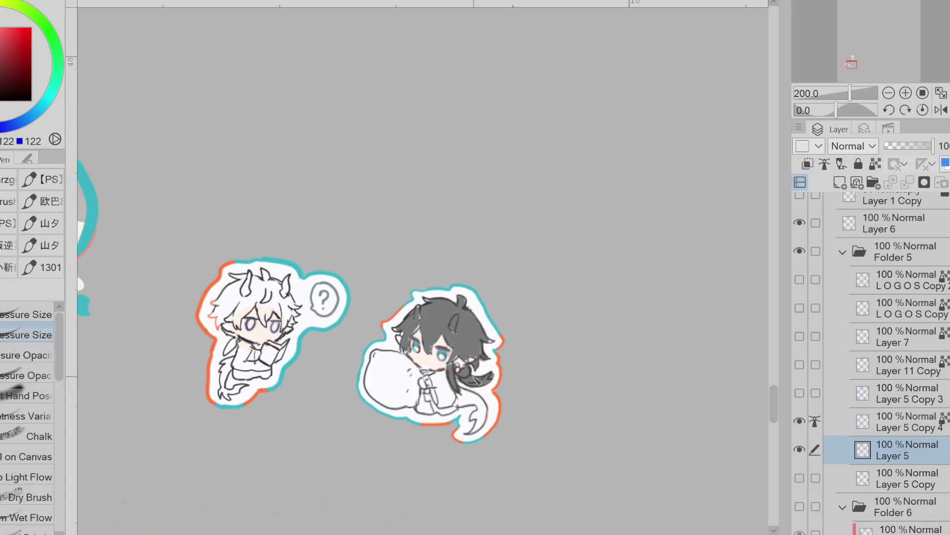
- Sample colours from the chibi and choose a light cyan shade
alt+click(438, 399)
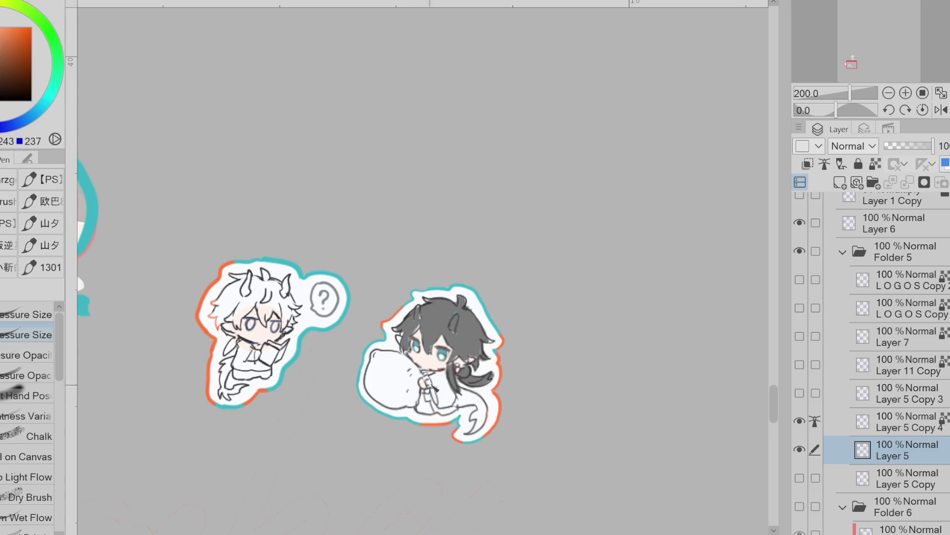
alt+click(411, 333)
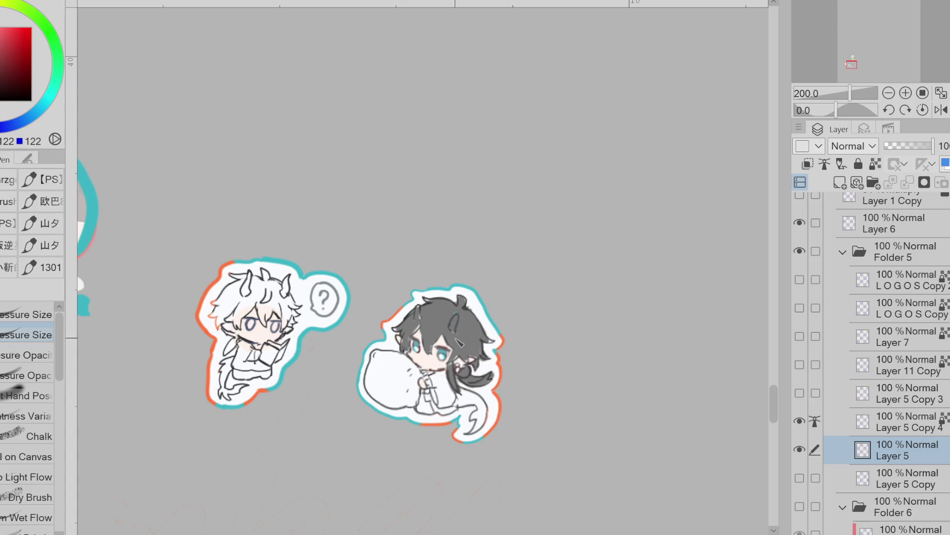
click(47, 100)
click(17, 31)
scroll(458, 324, up, 2)
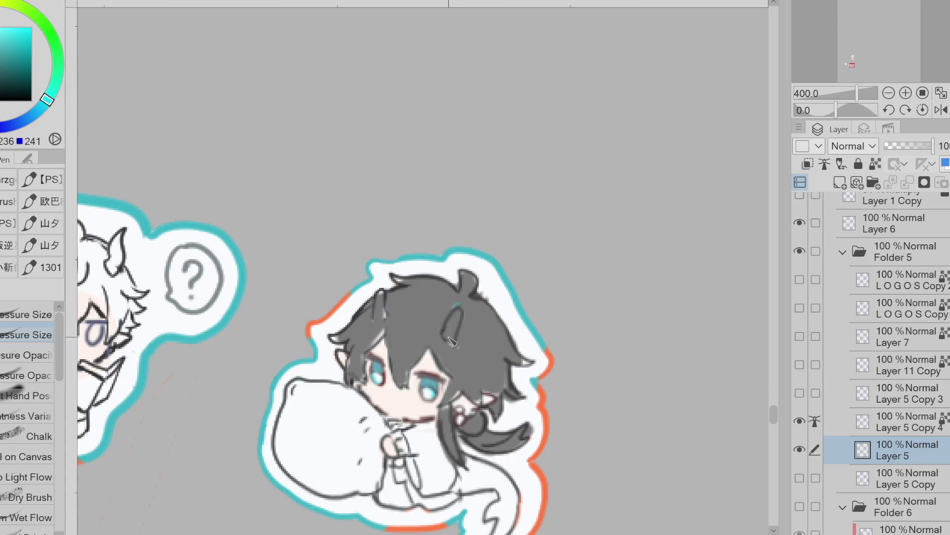
- Paint both of the pillow chibi's horns cyan on Layer 5 Copy 4
click(899, 426)
click(40, 52)
mouse_move(452, 337)
mouse_down()
mouse_move(457, 312)
mouse_move(459, 323)
mouse_up()
drag(376, 295, 382, 308)
click(876, 164)
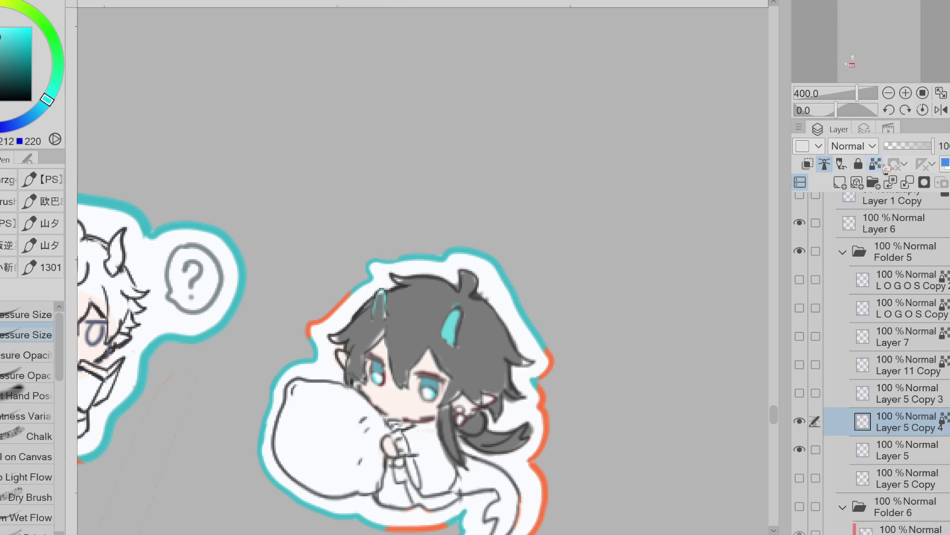
drag(382, 297, 380, 310)
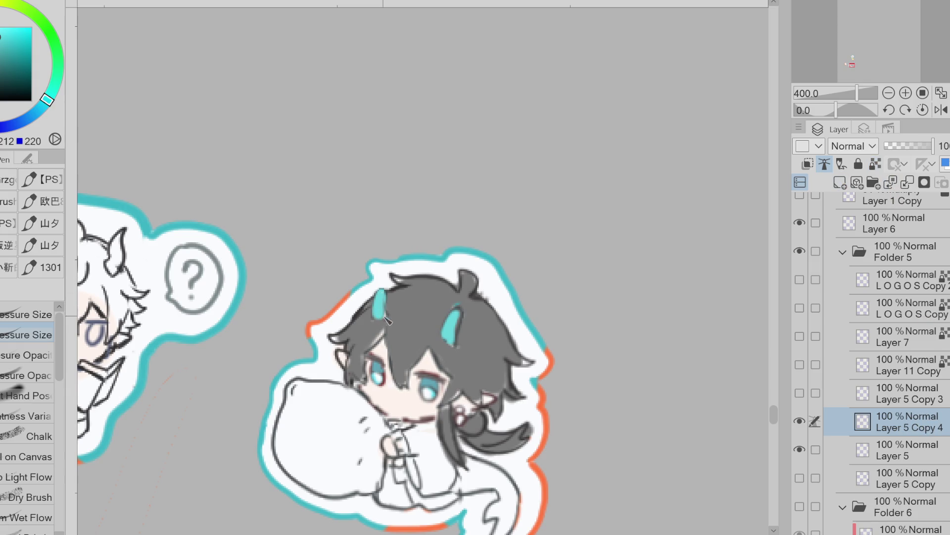
click(875, 163)
- Add dark teal and blue accents along the hair and sleeve, plus an olive line on the dragon head
click(2, 76)
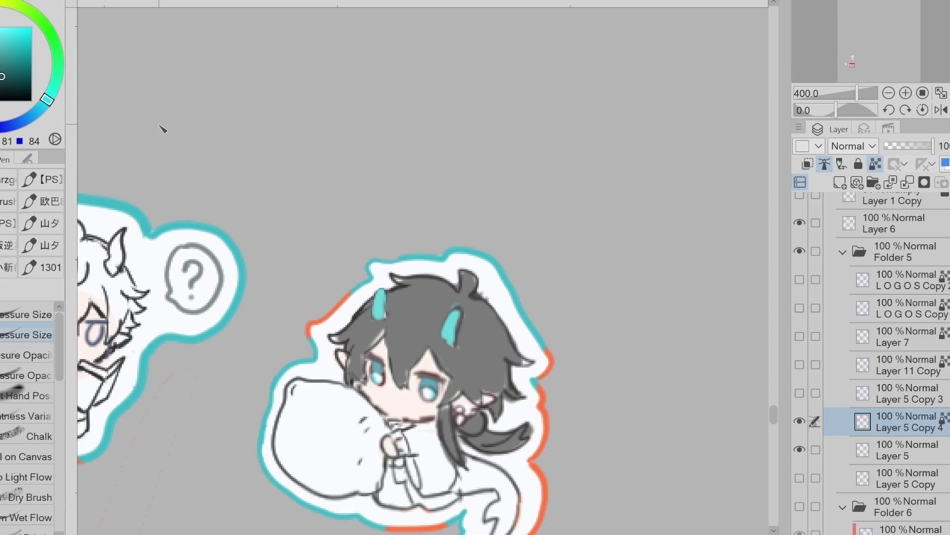
drag(508, 396, 520, 391)
drag(492, 447, 507, 444)
click(4, 127)
drag(521, 396, 515, 364)
click(5, 45)
click(19, 122)
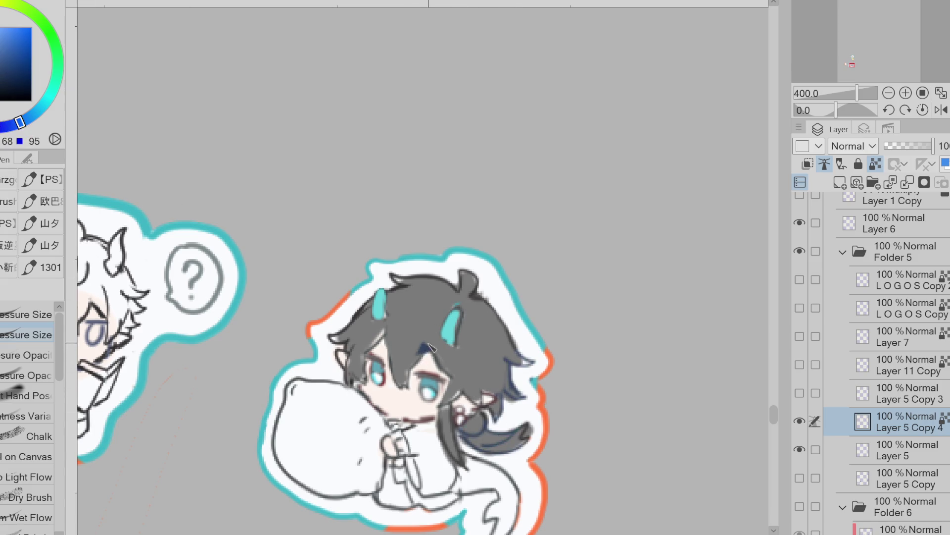
drag(390, 262, 412, 260)
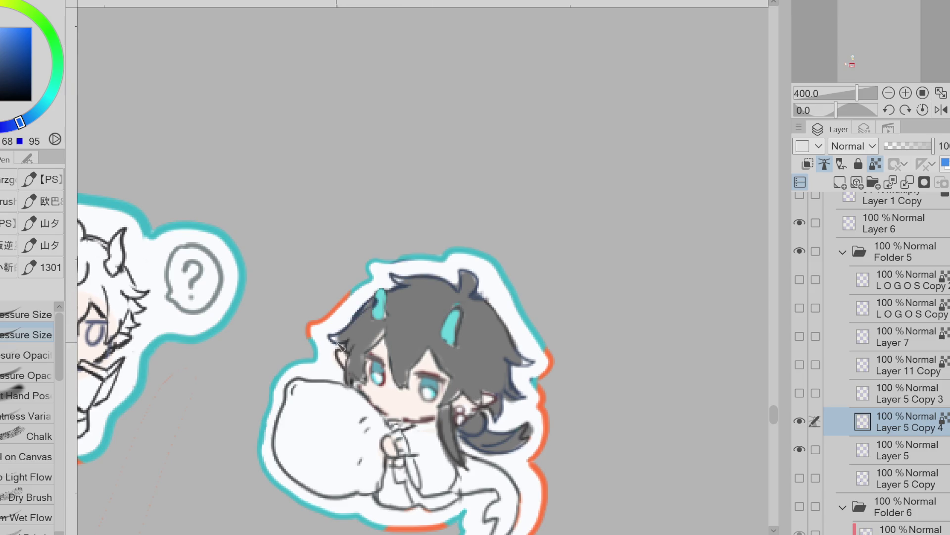
drag(409, 455, 425, 475)
click(12, 6)
click(2, 57)
mouse_move(341, 383)
mouse_down()
mouse_move(296, 404)
mouse_move(292, 469)
mouse_move(381, 488)
mouse_up()
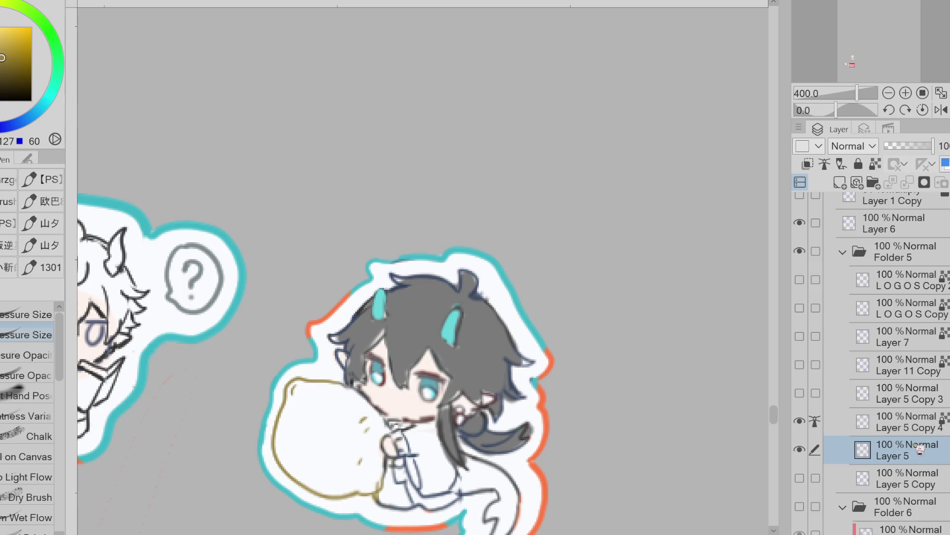
- Fill the pillow light yellow and paint soft orange shading across its middle
key(g)
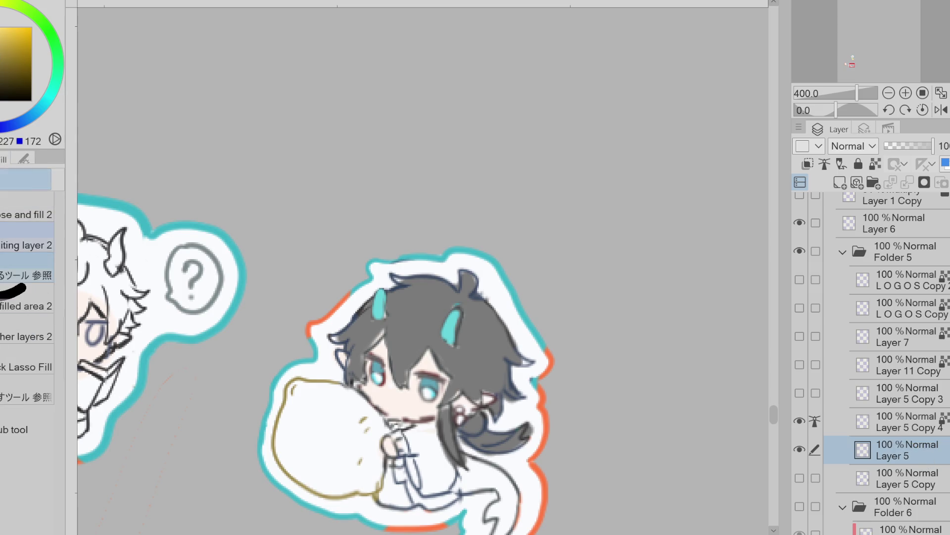
click(348, 428)
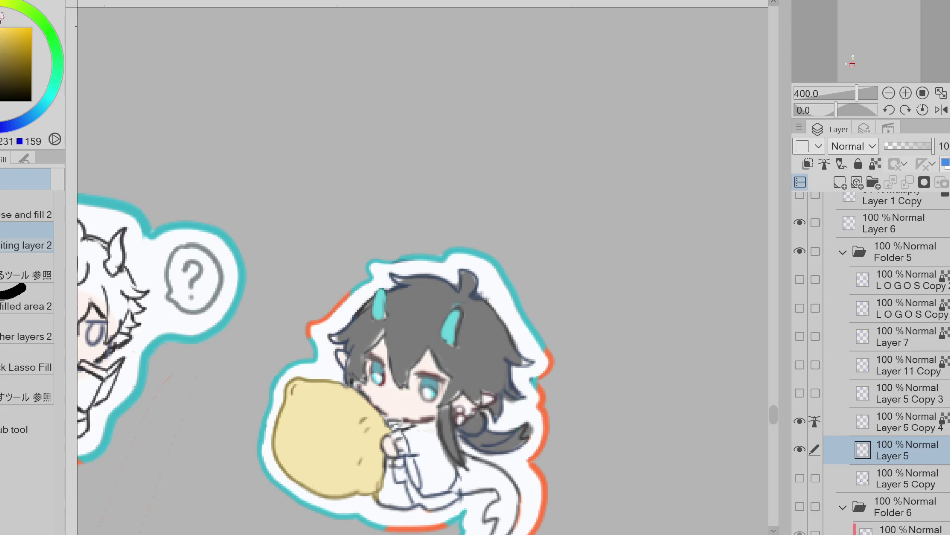
key(p)
mouse_move(327, 378)
mouse_down()
mouse_move(314, 405)
mouse_move(366, 422)
mouse_up()
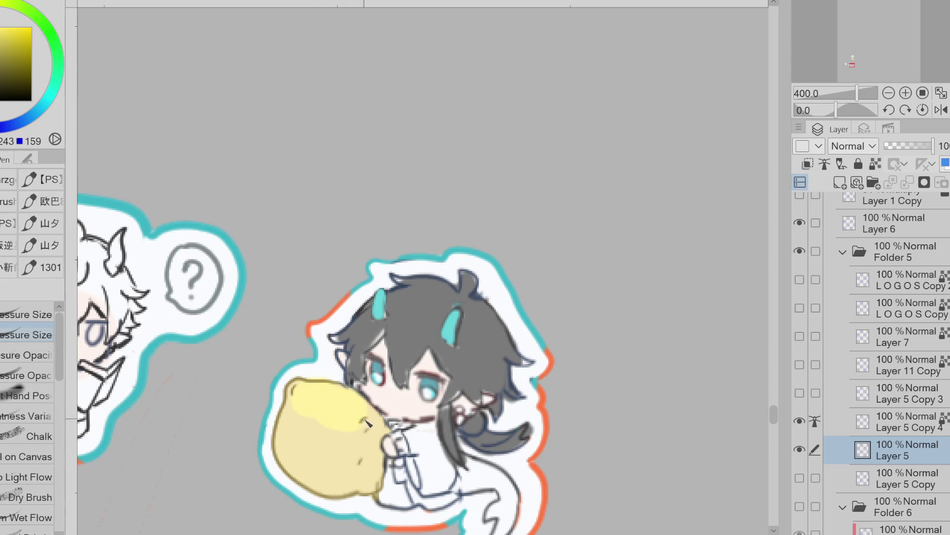
click(2, 27)
mouse_move(294, 406)
mouse_down()
mouse_move(331, 429)
mouse_move(374, 432)
mouse_up()
alt+click(374, 436)
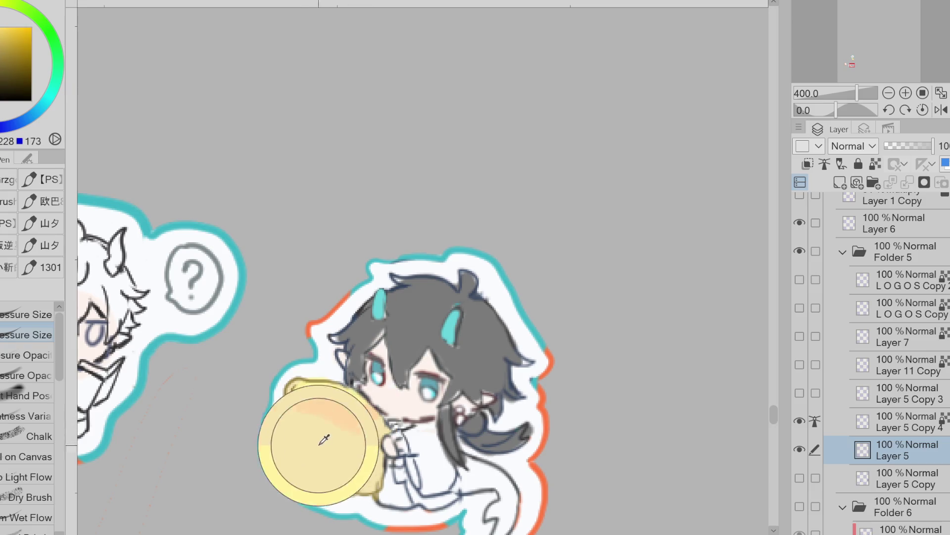
click(3, 27)
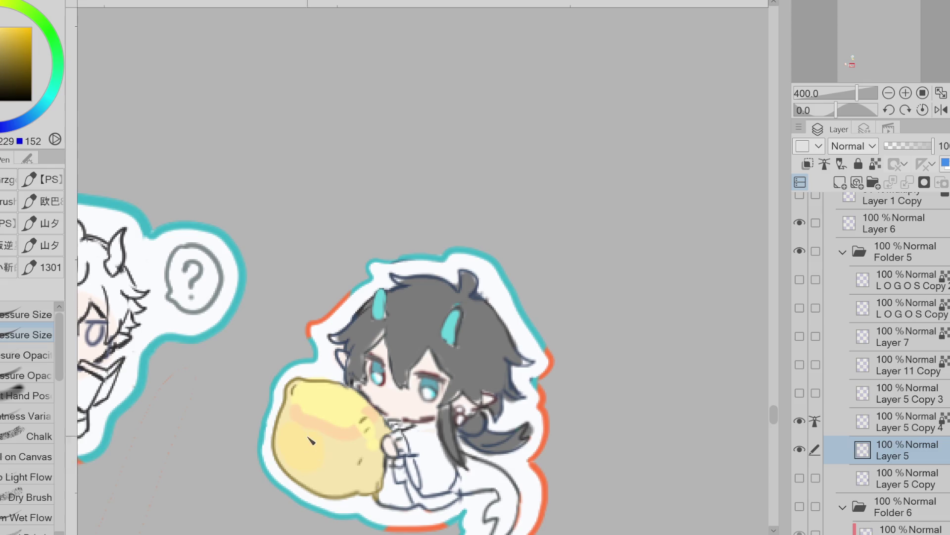
alt+click(383, 338)
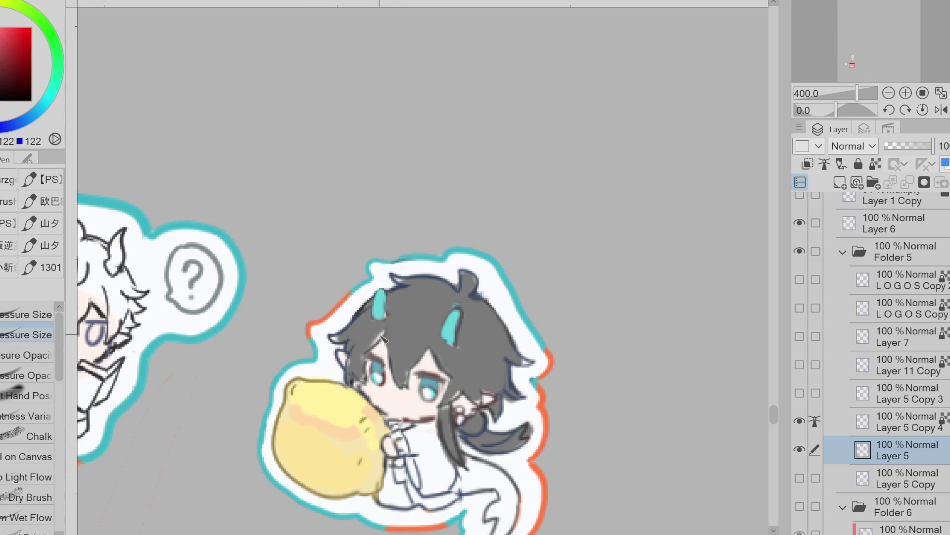
drag(556, 483, 471, 365)
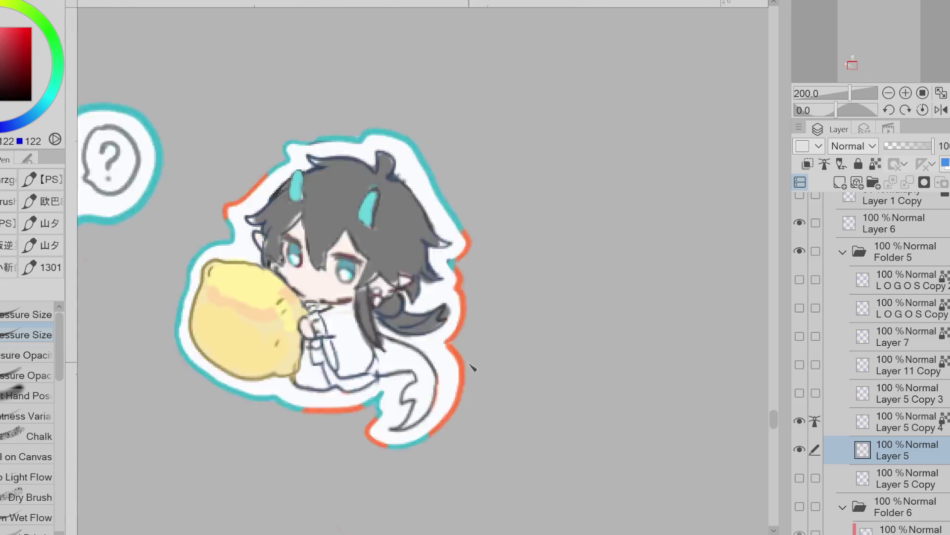
click(18, 123)
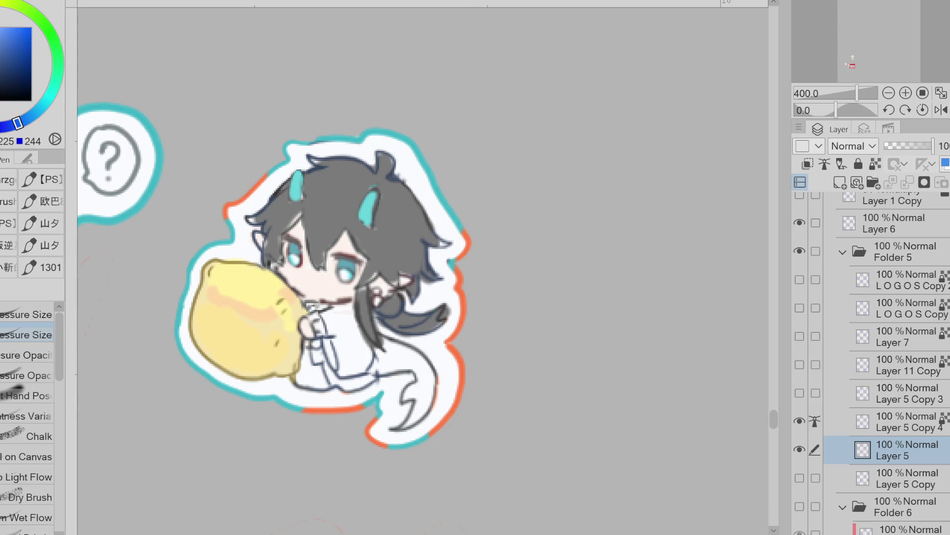
- Paint the robe sleeve light cyan and the legs dark grey
drag(20, 124, 63, 107)
mouse_move(365, 343)
mouse_down()
mouse_move(347, 322)
mouse_move(329, 337)
mouse_move(342, 356)
mouse_move(357, 342)
mouse_move(386, 366)
mouse_move(423, 364)
mouse_move(427, 394)
mouse_move(409, 424)
mouse_up()
alt+click(378, 230)
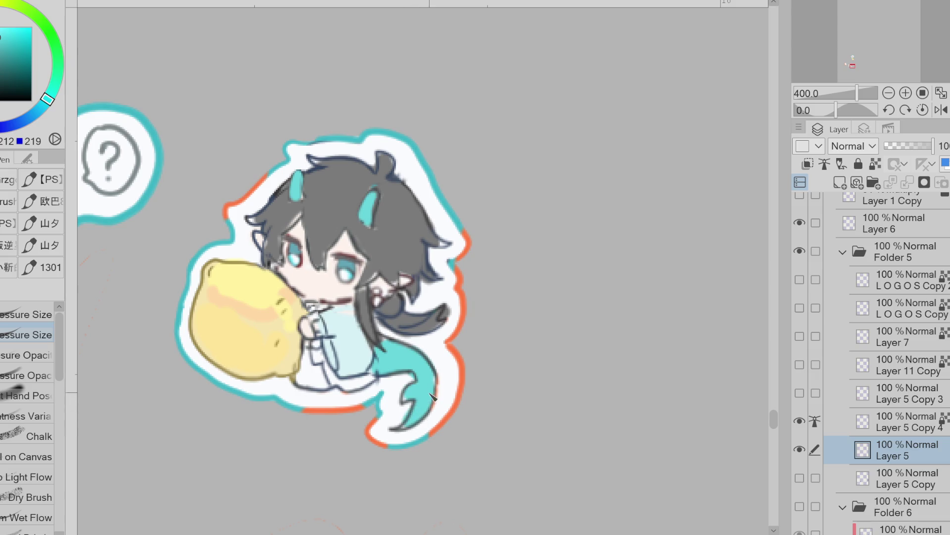
alt+click(354, 298)
mouse_move(302, 368)
mouse_down()
mouse_move(308, 361)
mouse_move(304, 377)
mouse_move(322, 365)
mouse_move(341, 384)
mouse_move(376, 383)
mouse_up()
mouse_move(347, 309)
mouse_down()
mouse_move(312, 307)
mouse_move(321, 308)
mouse_up()
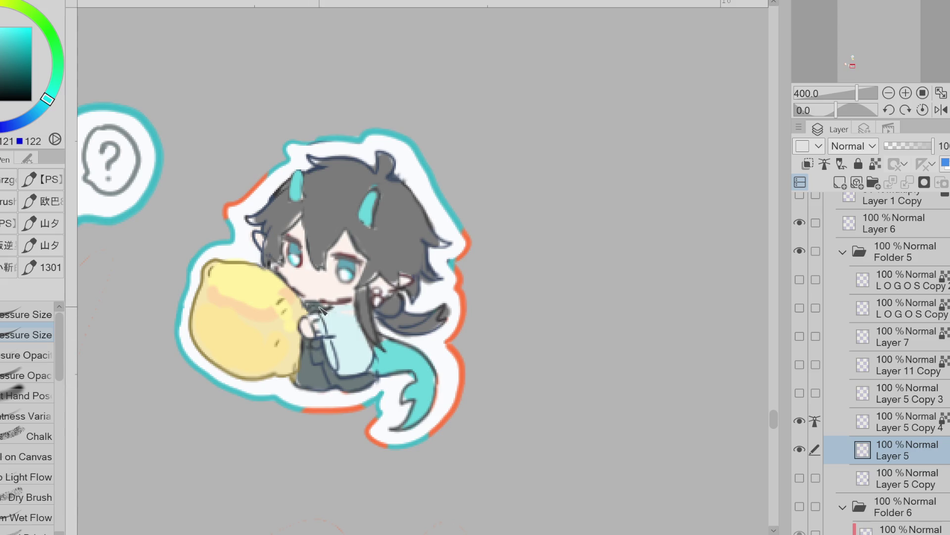
key(ctrl+z)
key(ctrl+z)
- Choose a dark red and draw an accent stroke down the front of the robe
alt+click(277, 268)
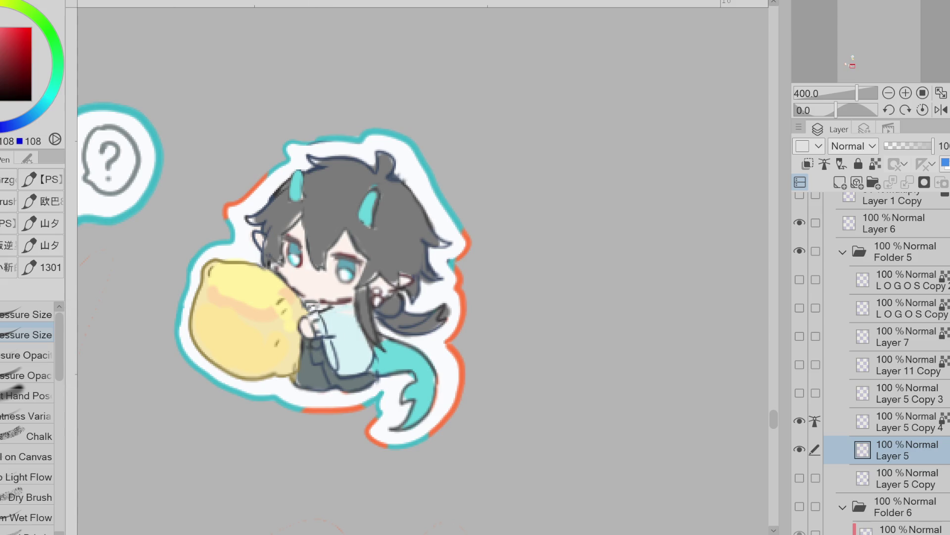
alt+click(319, 225)
alt+click(345, 320)
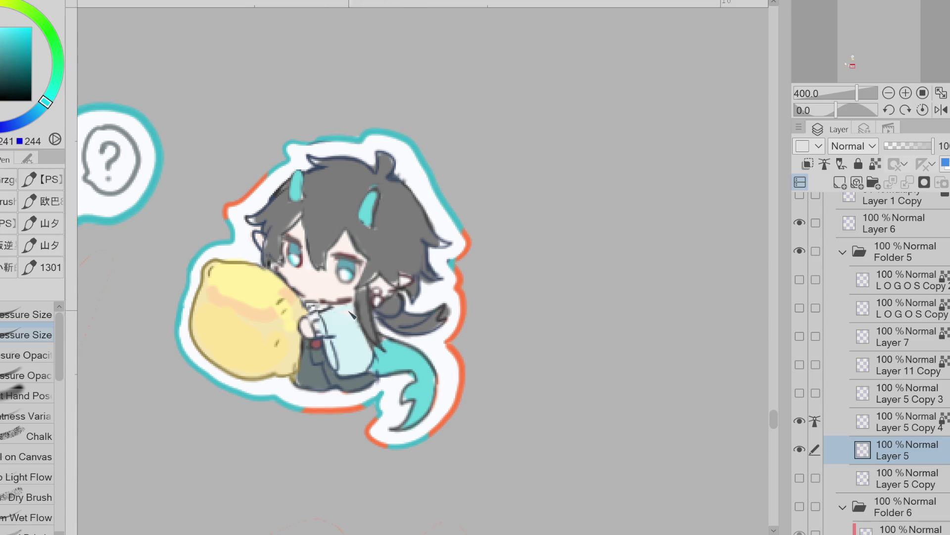
alt+click(379, 297)
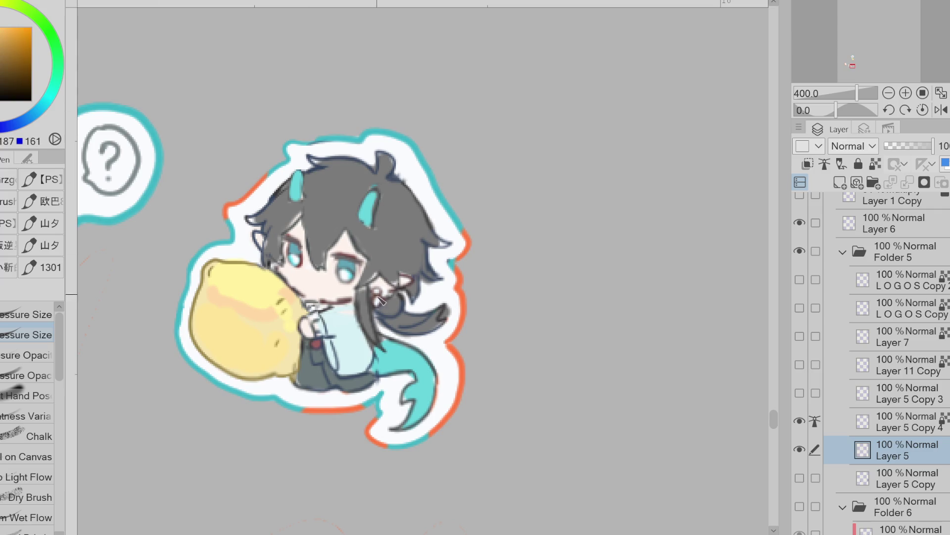
alt+click(243, 66)
key(x)
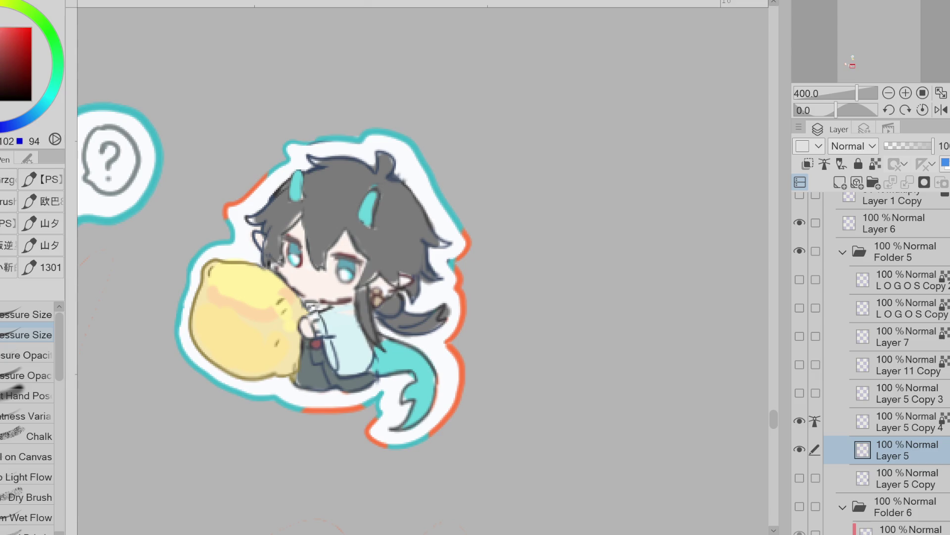
alt+click(372, 297)
drag(360, 289, 364, 318)
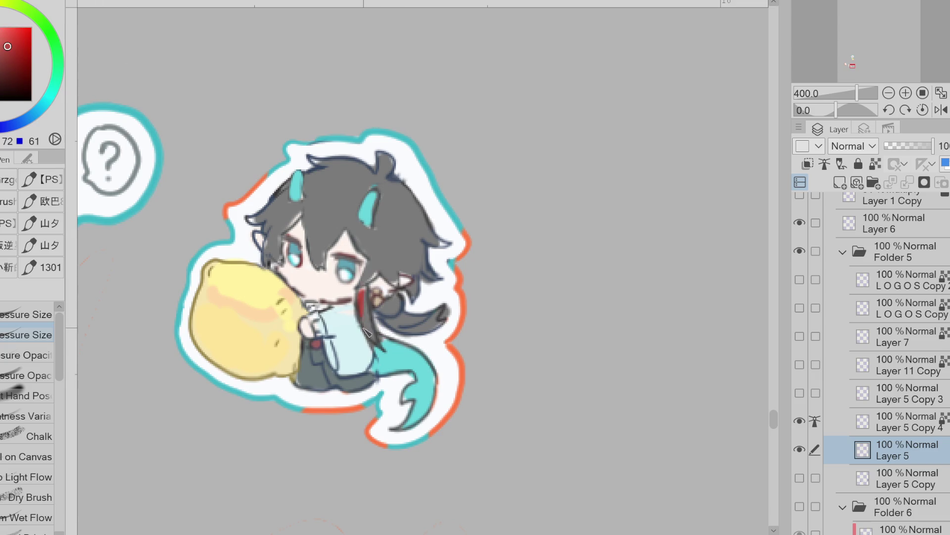
ctrl+shift+click(394, 305)
alt+click(419, 240)
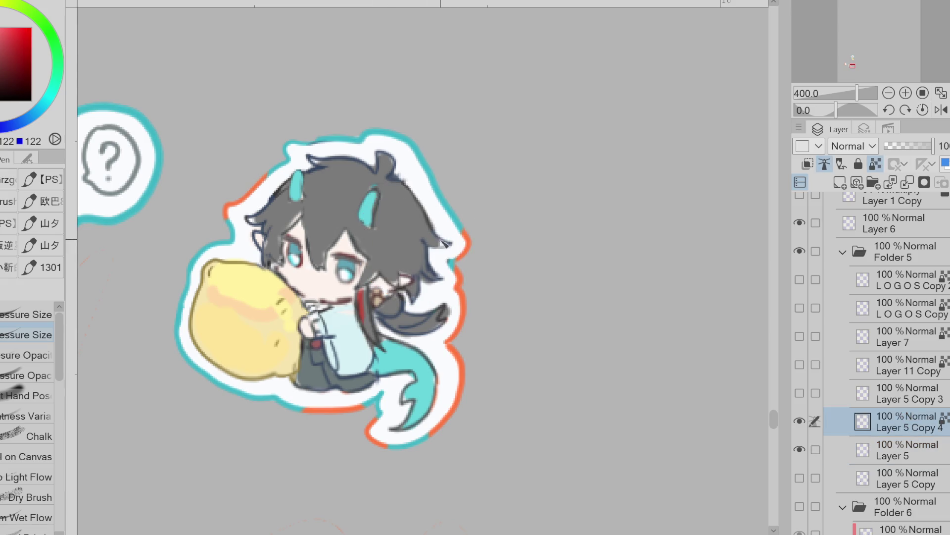
- On Layer 5 Copy 4, darken the hair's left edge and collar area with dark navy
ctrl+shift+click(438, 241)
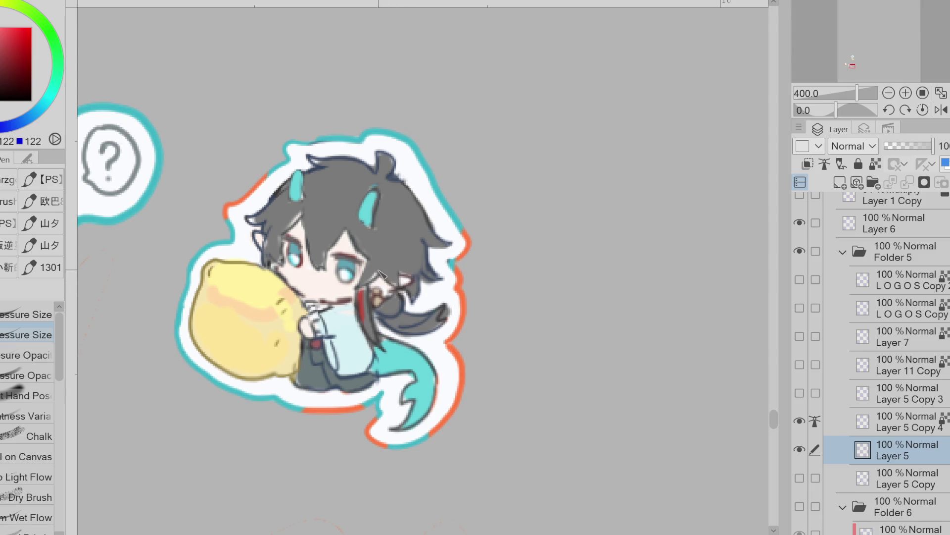
ctrl+shift+click(369, 286)
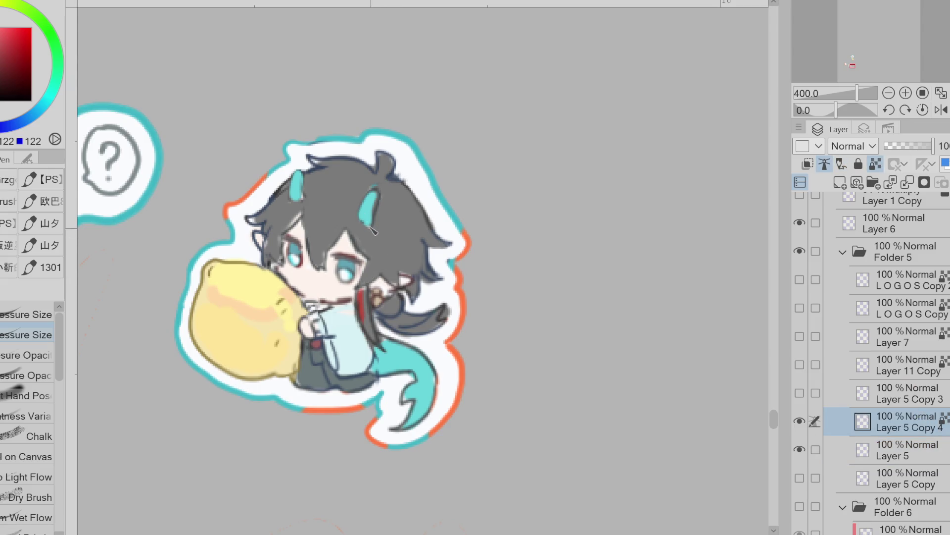
alt+click(267, 204)
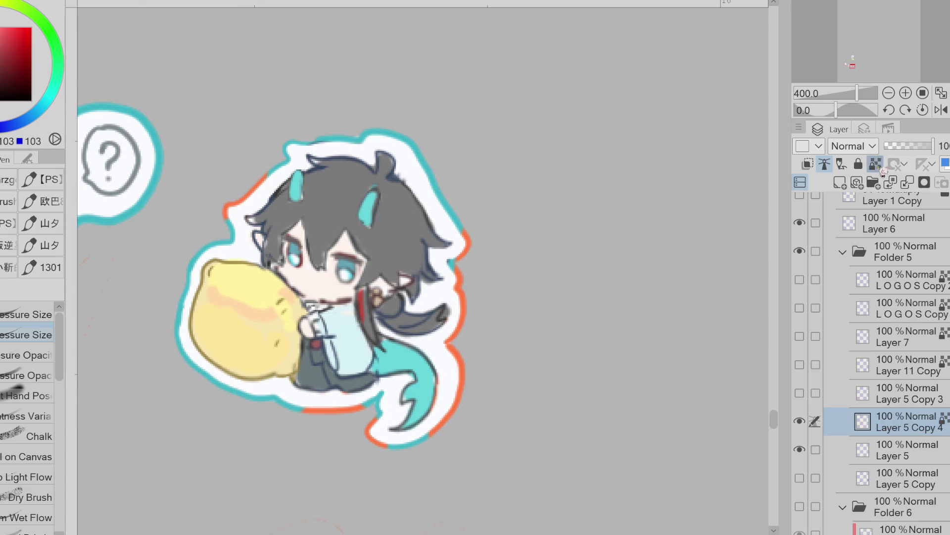
alt+click(280, 225)
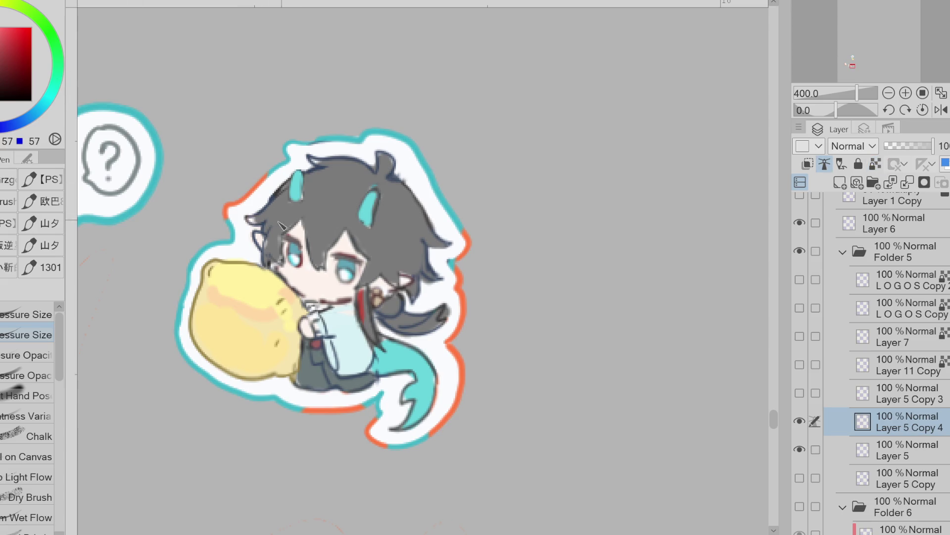
click(50, 111)
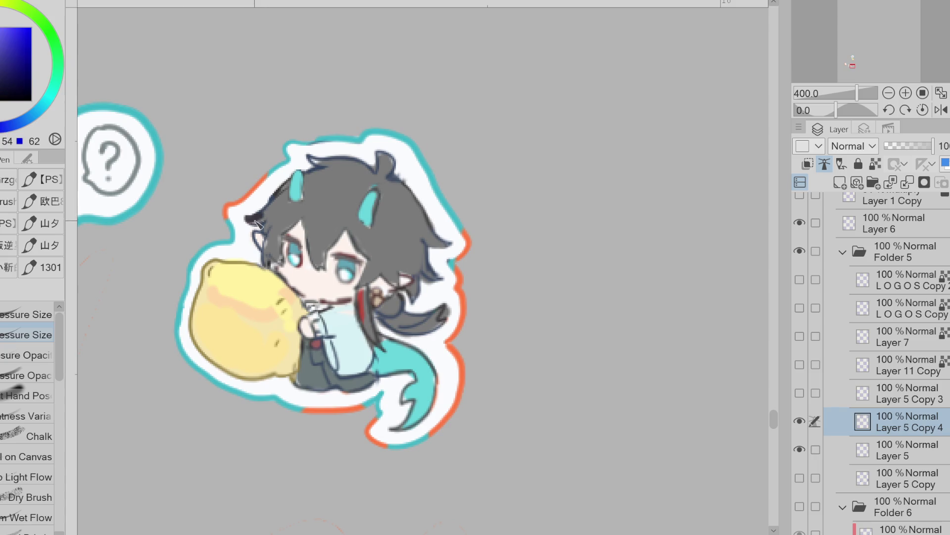
click(6, 74)
mouse_move(247, 213)
mouse_down()
mouse_move(273, 233)
mouse_move(269, 255)
mouse_up()
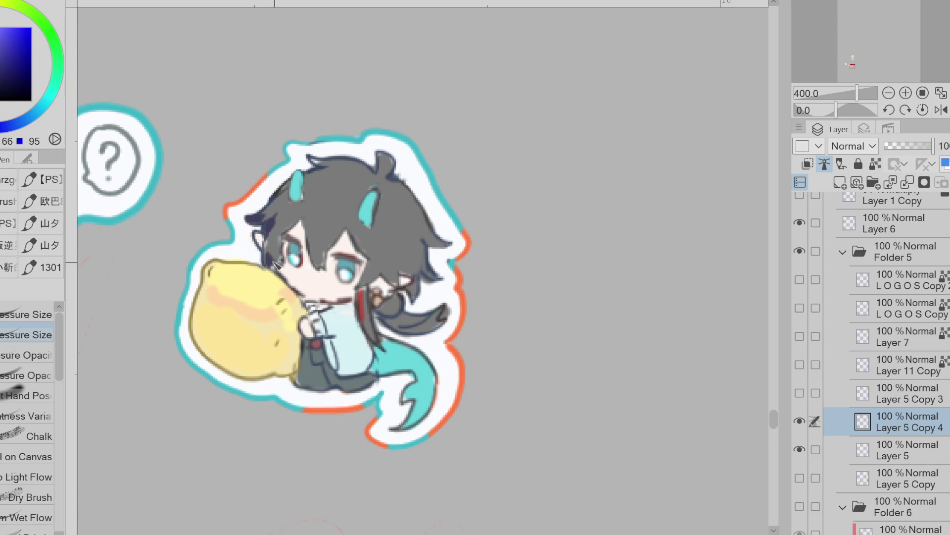
mouse_move(396, 297)
mouse_down()
mouse_move(396, 314)
mouse_move(421, 280)
mouse_move(416, 292)
mouse_move(423, 260)
mouse_move(402, 261)
mouse_up()
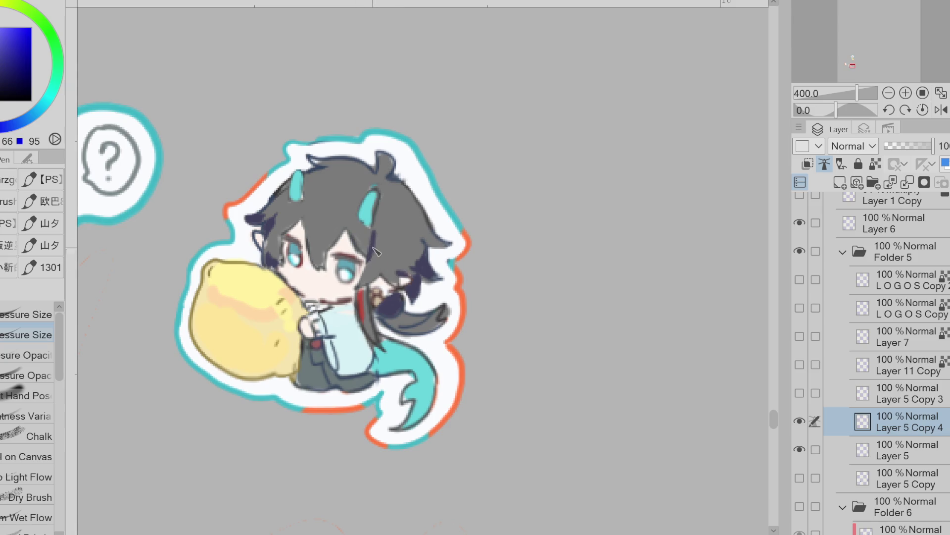
- Draw dark blue strands into the hair and mix a lighter blue tone
alt+click(355, 227)
alt+click(416, 268)
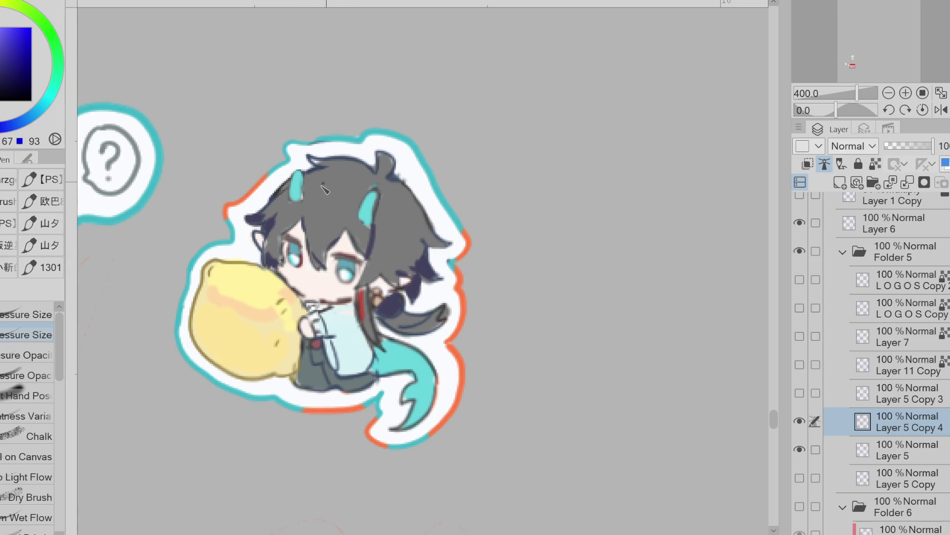
mouse_move(354, 180)
mouse_down()
mouse_move(317, 198)
mouse_move(326, 233)
mouse_move(388, 193)
mouse_up()
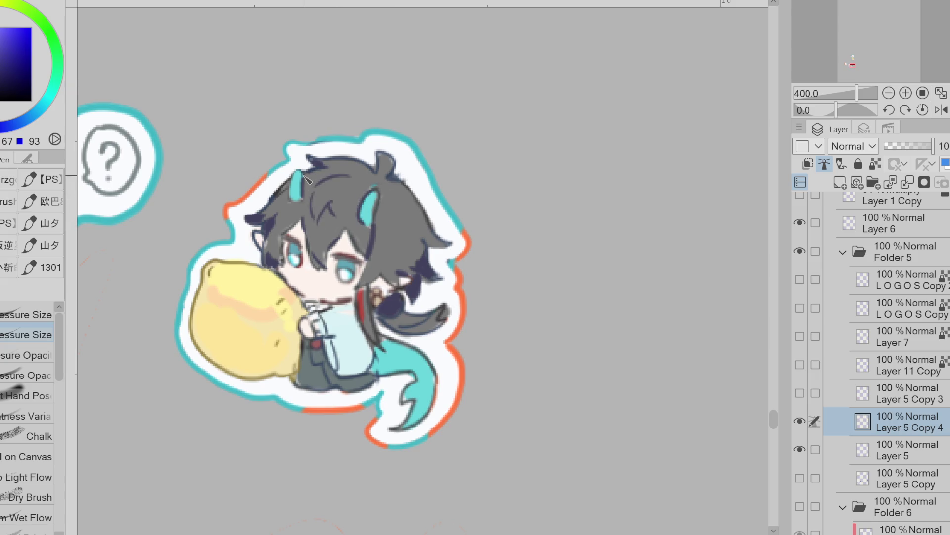
alt+click(374, 207)
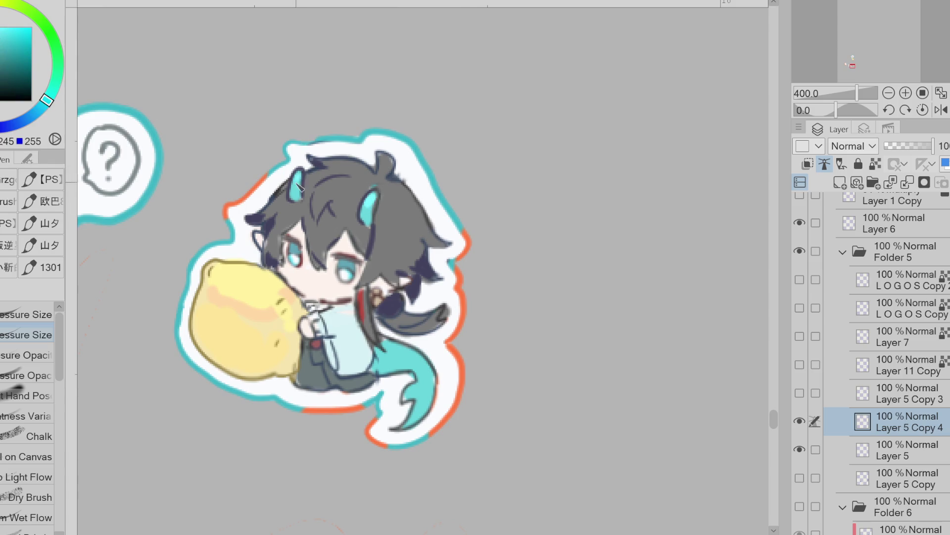
alt+click(429, 269)
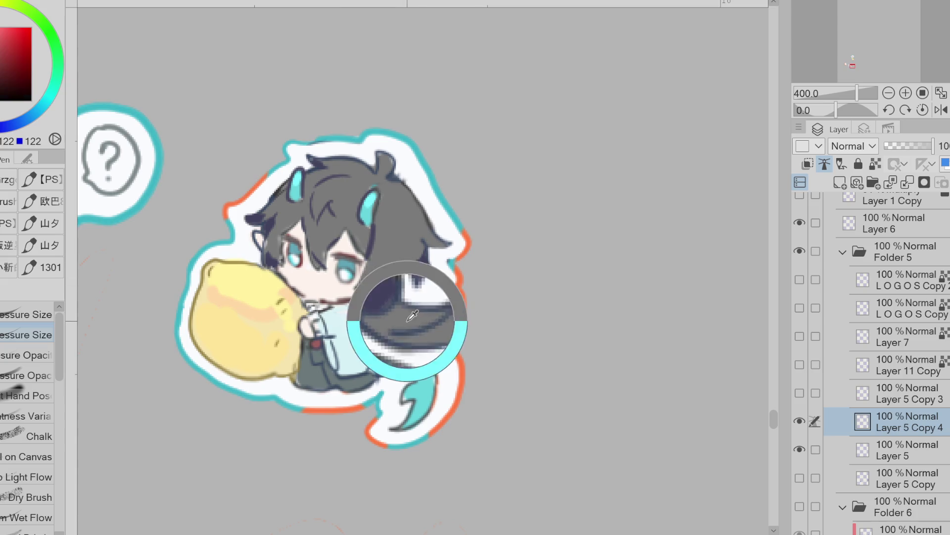
click(17, 37)
mouse_move(44, 101)
mouse_down()
mouse_move(29, 114)
mouse_move(52, 91)
mouse_move(41, 107)
mouse_up()
- Lasso-fill a light blue area on the tail on Layer 5
key(m)
key(g)
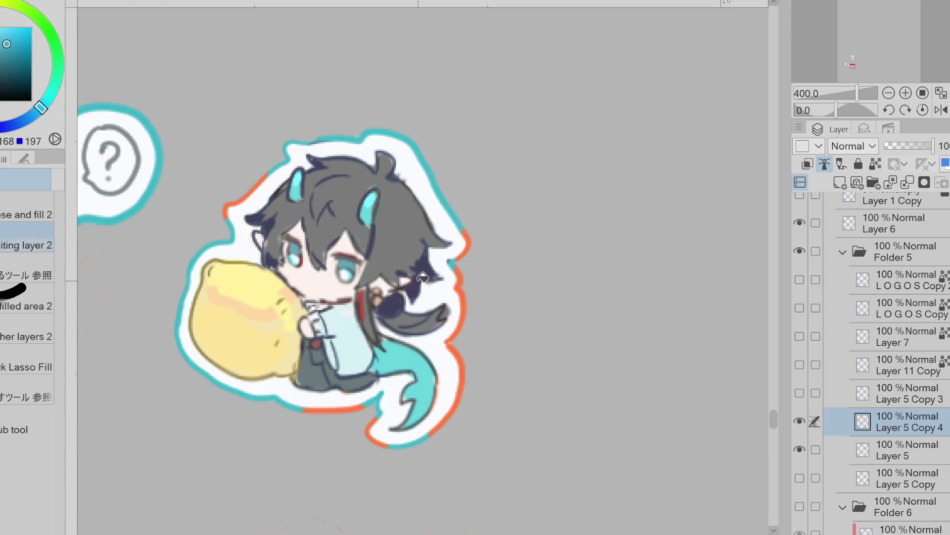
click(27, 354)
click(916, 447)
mouse_move(435, 309)
mouse_down()
mouse_move(421, 308)
mouse_move(461, 290)
mouse_move(454, 303)
mouse_up()
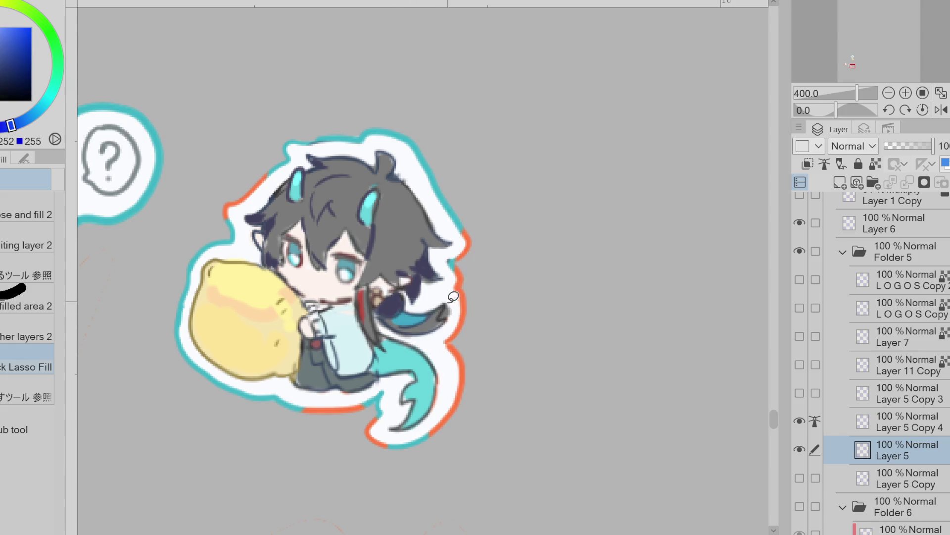
click(895, 421)
- Widen the orange stripe on the yellow pillow with the Pen
key(p)
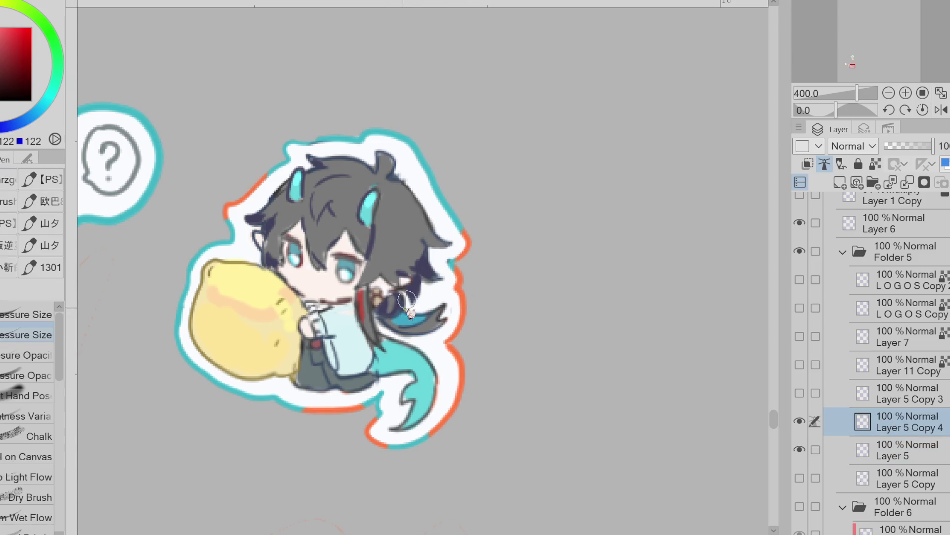
alt+click(316, 353)
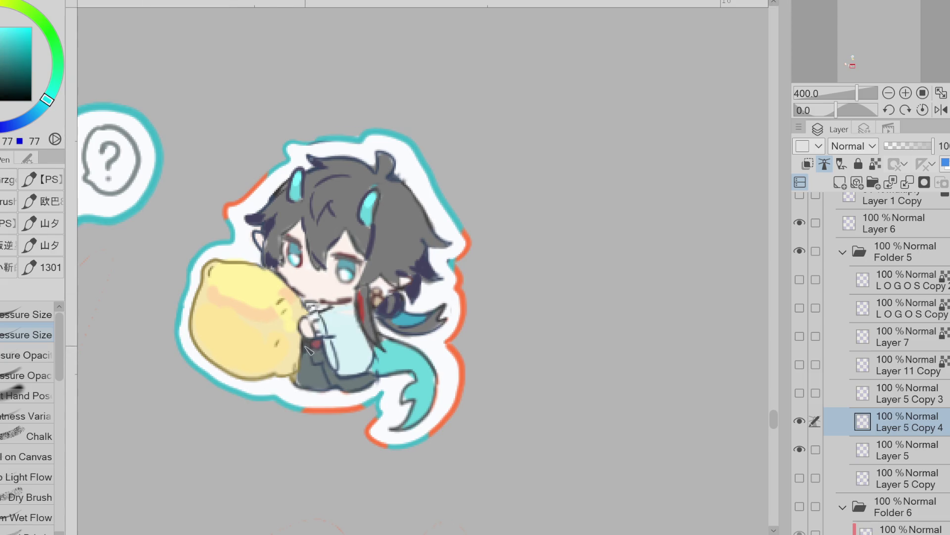
alt+click(322, 321)
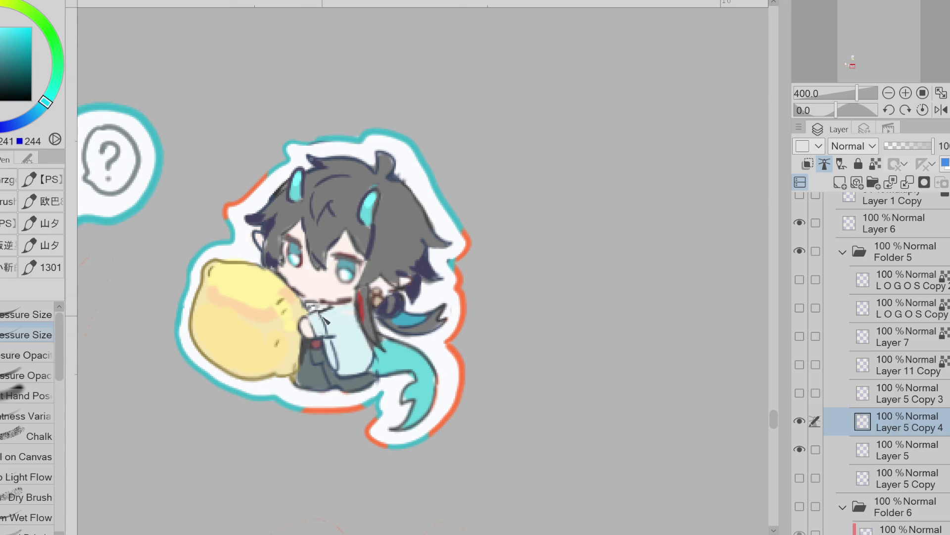
alt+click(349, 298)
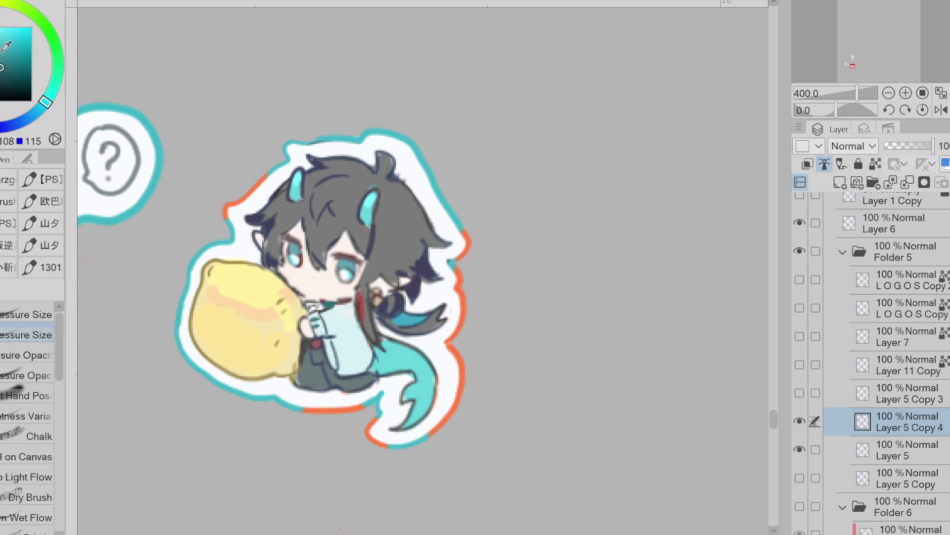
alt+click(230, 292)
drag(198, 304, 212, 284)
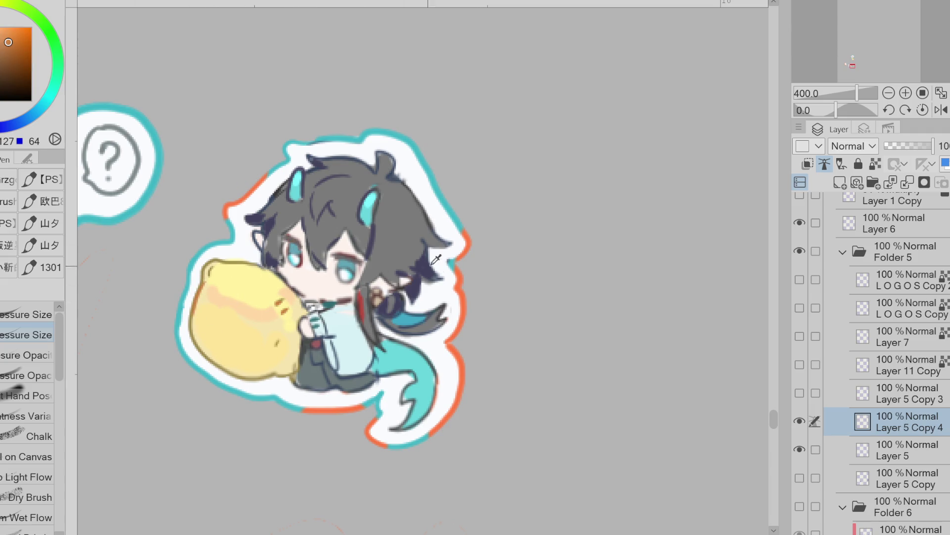
- Paint two small orange sparkle accents into the chibi's dark hair
alt+click(389, 351)
alt+click(380, 371)
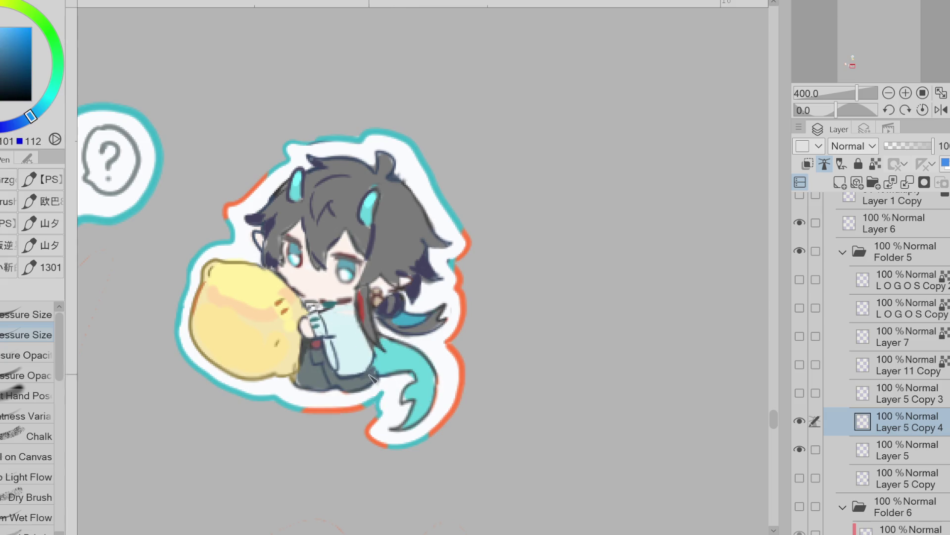
alt+click(309, 351)
alt+click(333, 312)
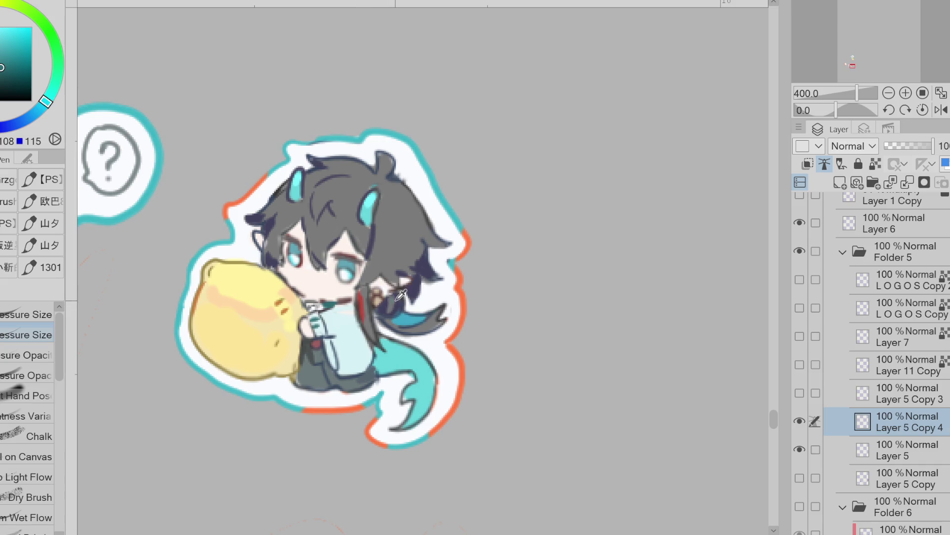
alt+click(354, 243)
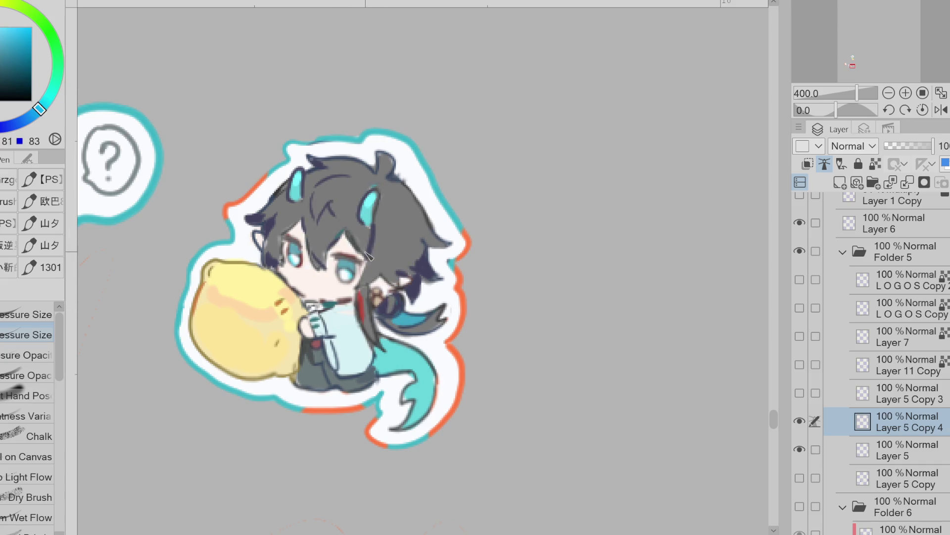
alt+click(468, 243)
mouse_move(399, 215)
mouse_down()
mouse_move(394, 224)
mouse_move(404, 228)
mouse_move(381, 258)
mouse_up()
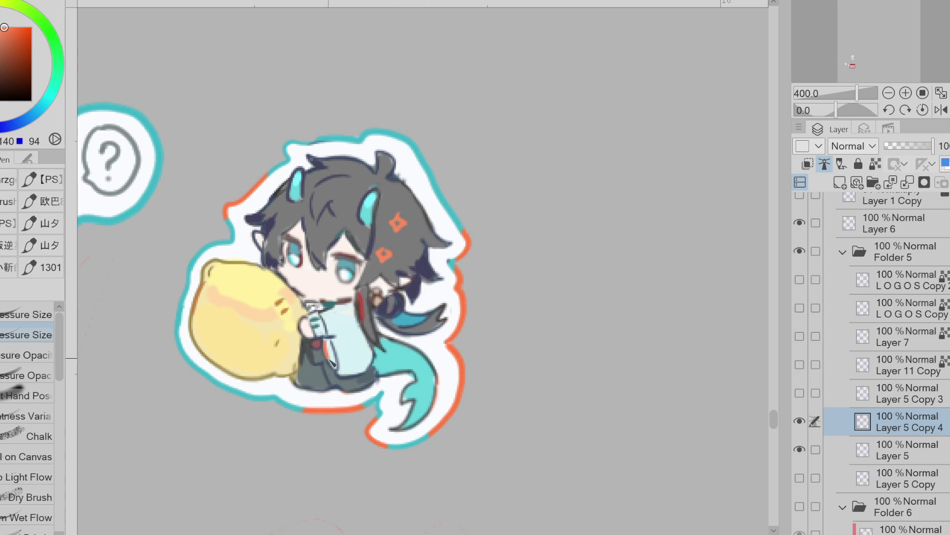
alt+click(374, 323)
- Draw a small pale hair clip on the pillow chibi's left bangs, sampling dark blue and red
scroll(445, 307, down, 2)
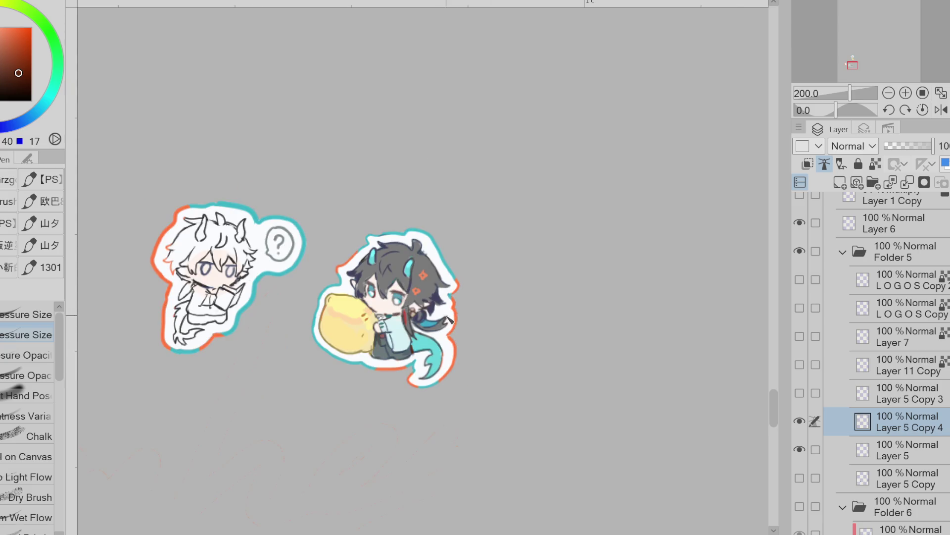
alt+click(445, 307)
scroll(445, 307, up, 2)
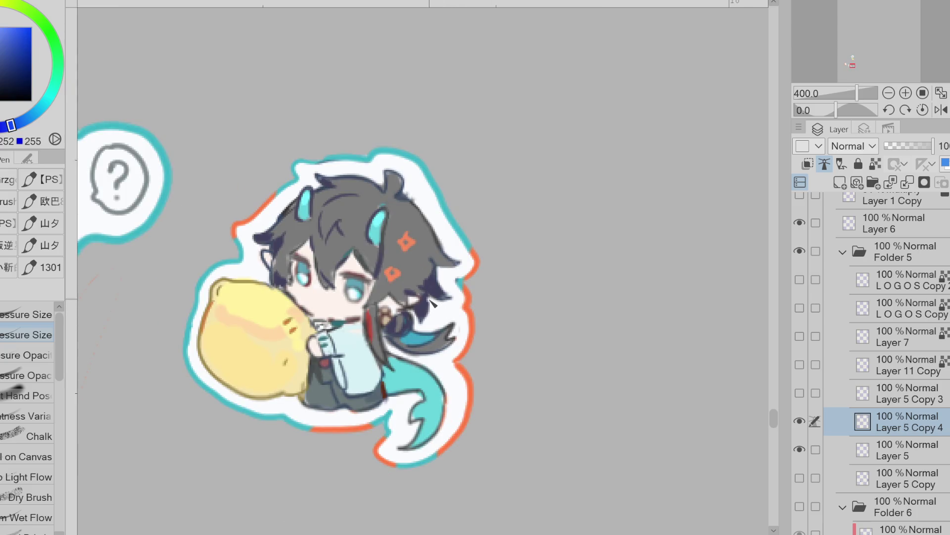
alt+click(436, 296)
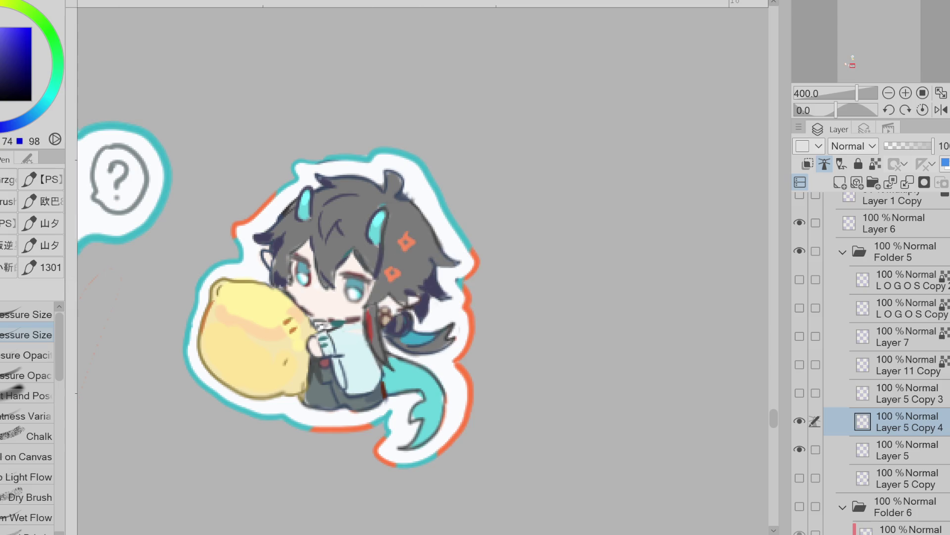
key(g)
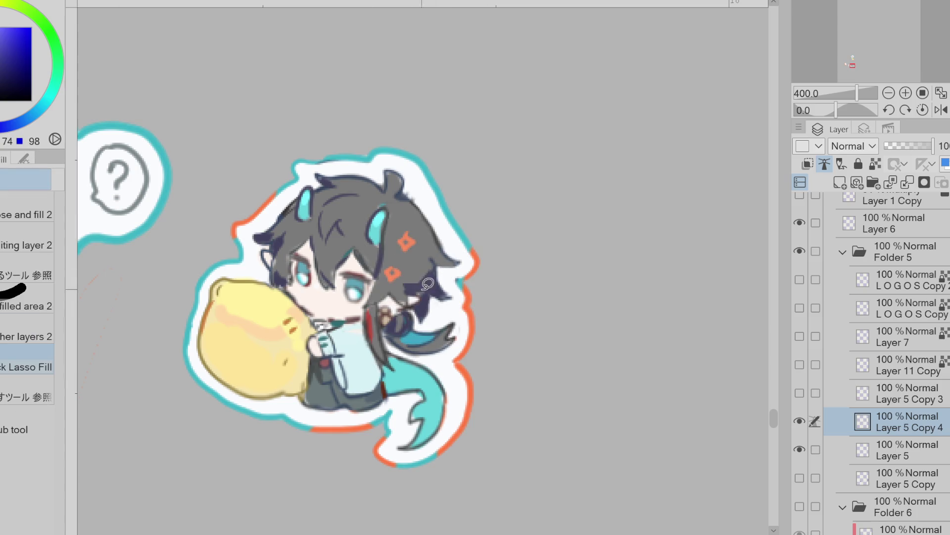
alt+click(411, 284)
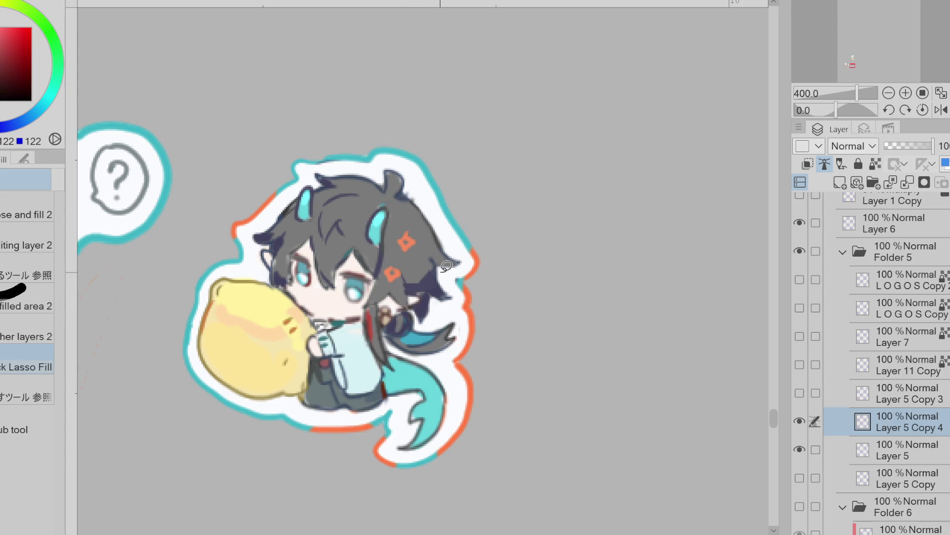
alt+click(310, 234)
key(p)
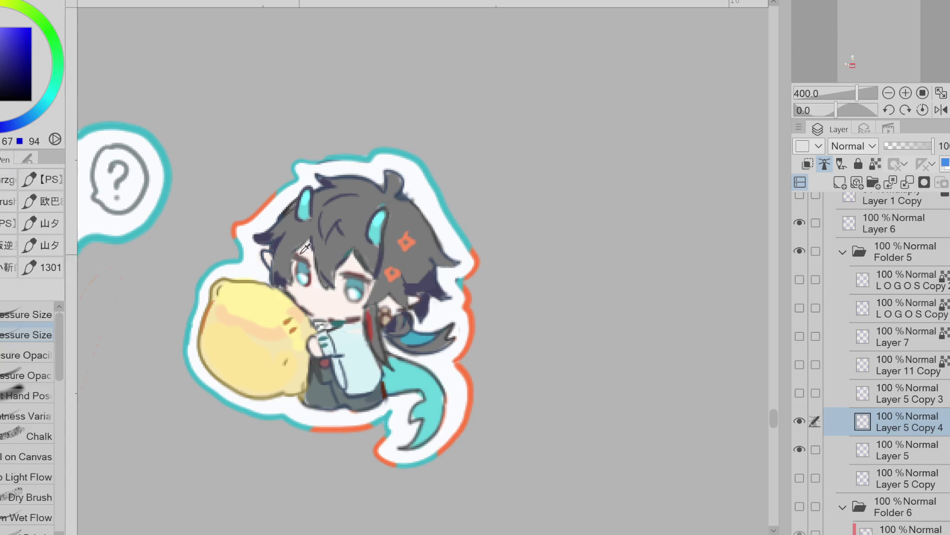
scroll(355, 244, down, 2)
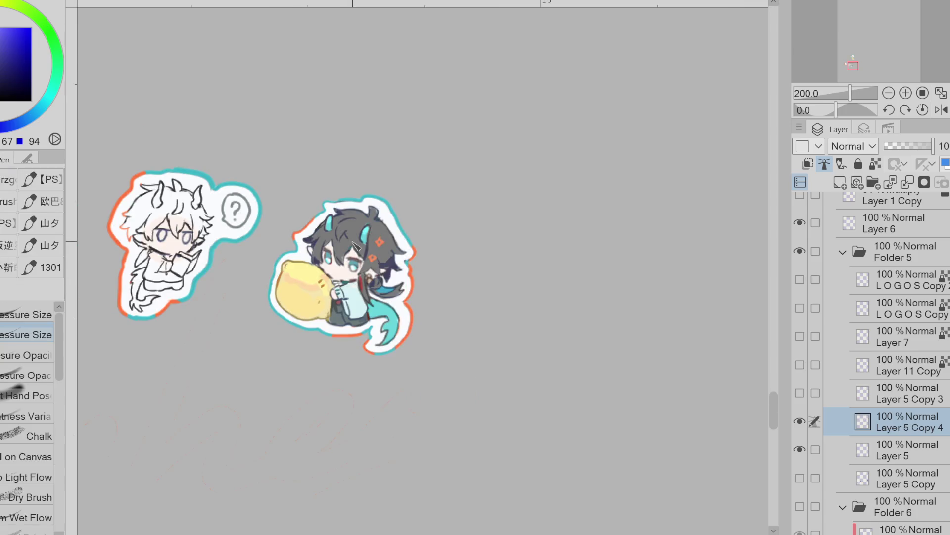
alt+click(355, 244)
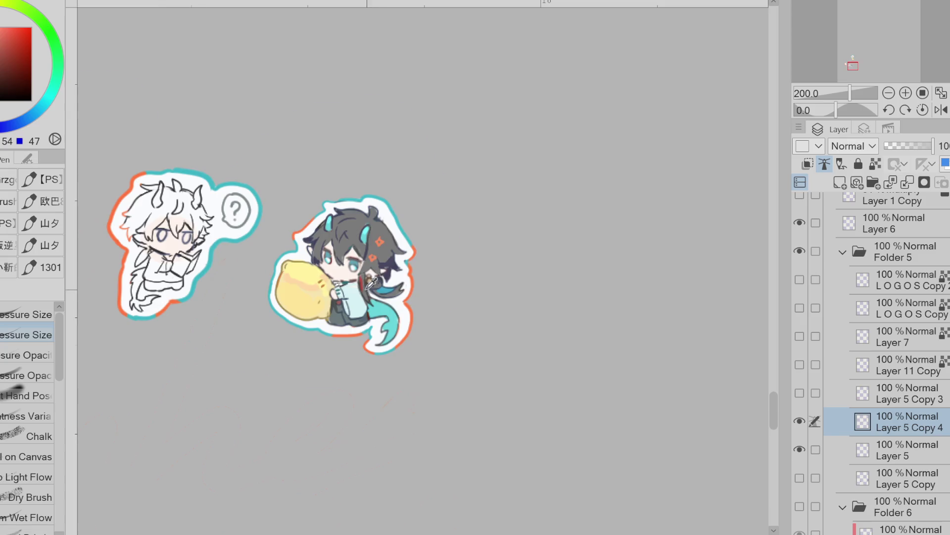
scroll(366, 288, up, 2)
scroll(524, 286, down, 2)
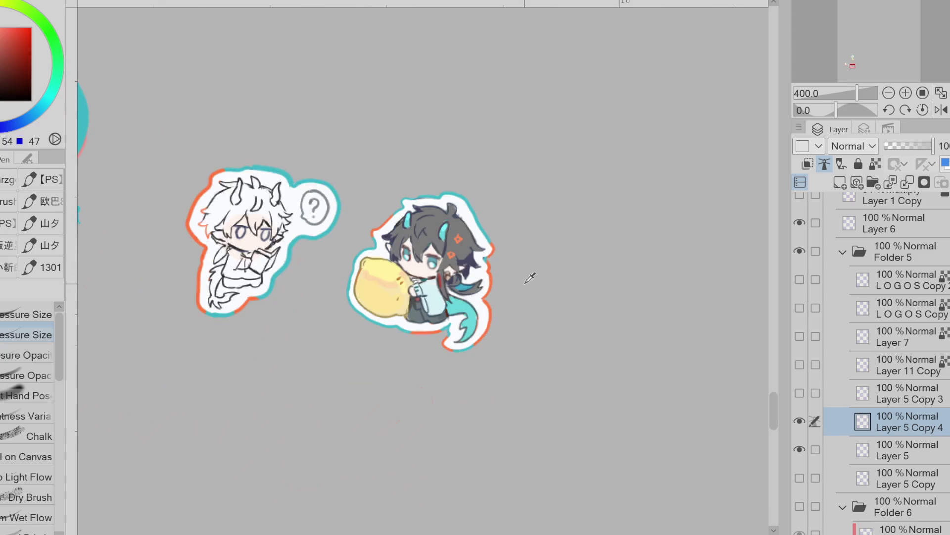
- Lock transparent pixels and redraw the white-haired chibi's eye lines in dark navy
click(875, 164)
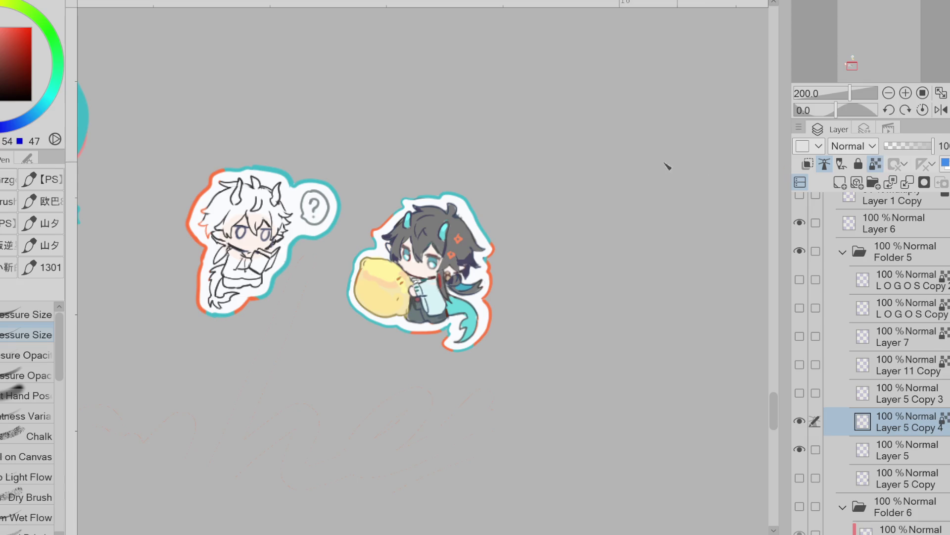
drag(268, 231, 258, 236)
alt+click(450, 246)
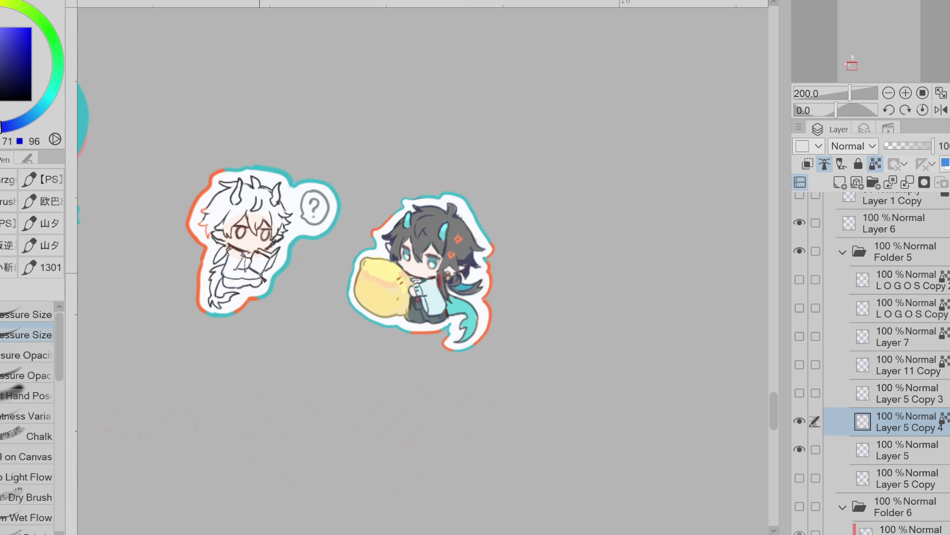
drag(237, 231, 268, 232)
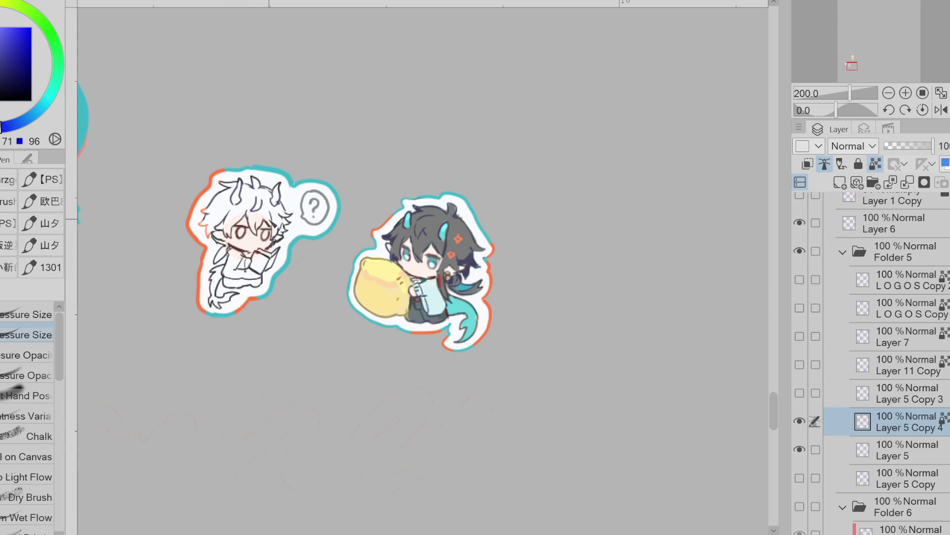
- Recolour the speech bubble's question mark in bright red
key(x)
drag(308, 202, 319, 219)
click(10, 30)
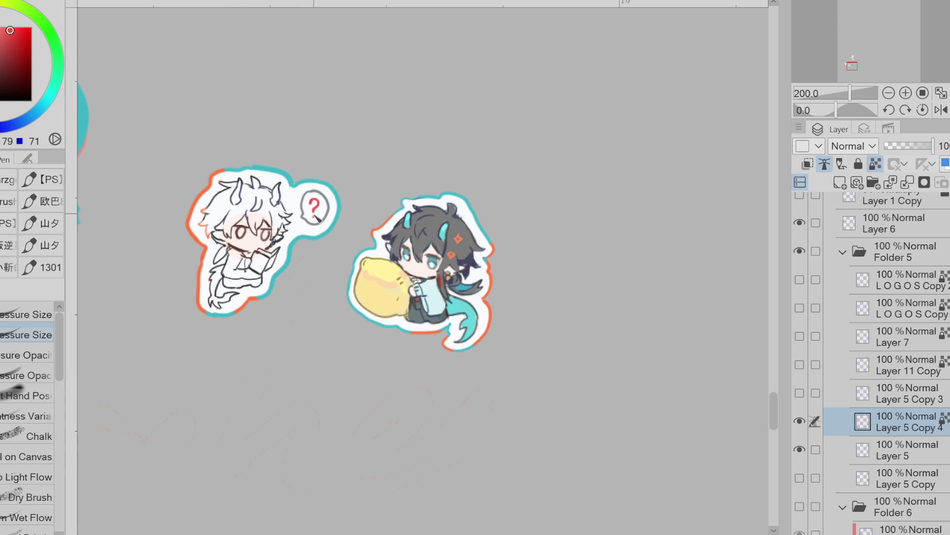
scroll(327, 211, down, 3)
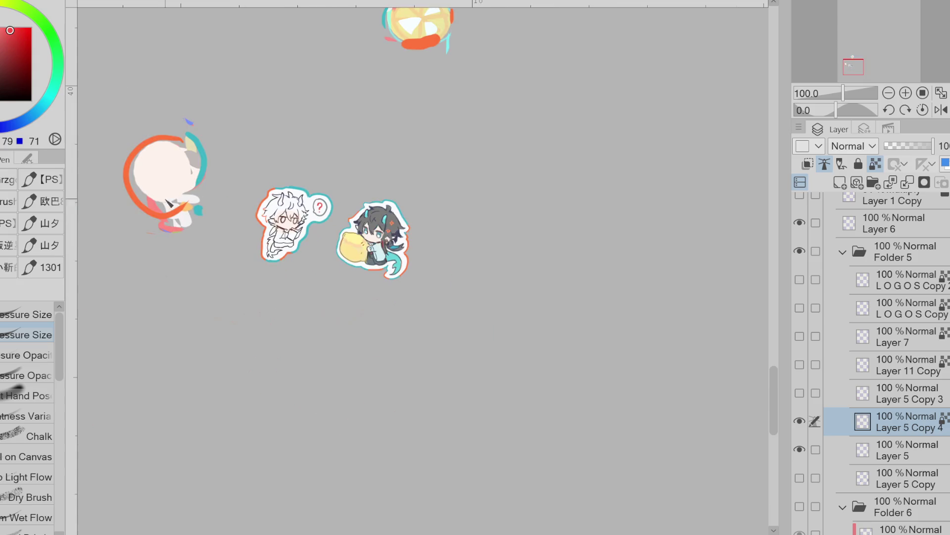
- On Layer 5, draw dark lines on the reading chibi's held book
alt+click(167, 200)
scroll(289, 221, up, 3)
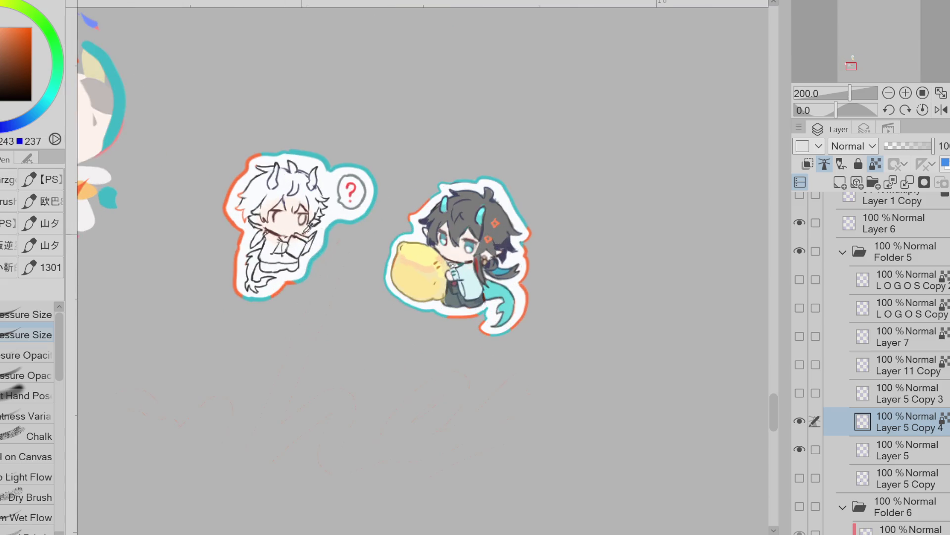
click(907, 448)
drag(303, 235, 290, 261)
- Paint the white-haired chibi's robe pale teal and pick a darker blue-grey
mouse_move(35, 114)
mouse_down()
mouse_move(42, 101)
mouse_move(55, 104)
mouse_move(51, 93)
mouse_up()
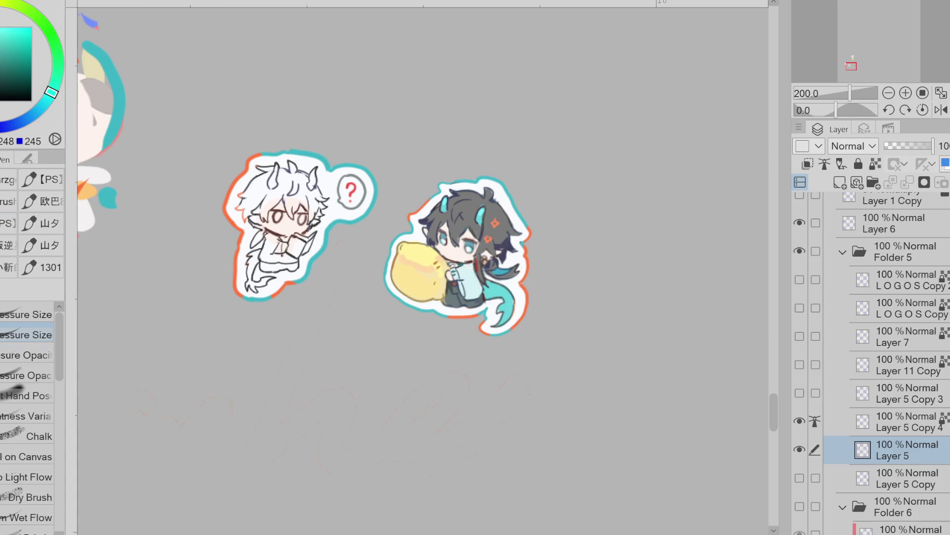
key(g)
key(p)
mouse_move(273, 250)
mouse_down()
mouse_move(270, 260)
mouse_move(271, 250)
mouse_move(296, 267)
mouse_up()
alt+click(149, 147)
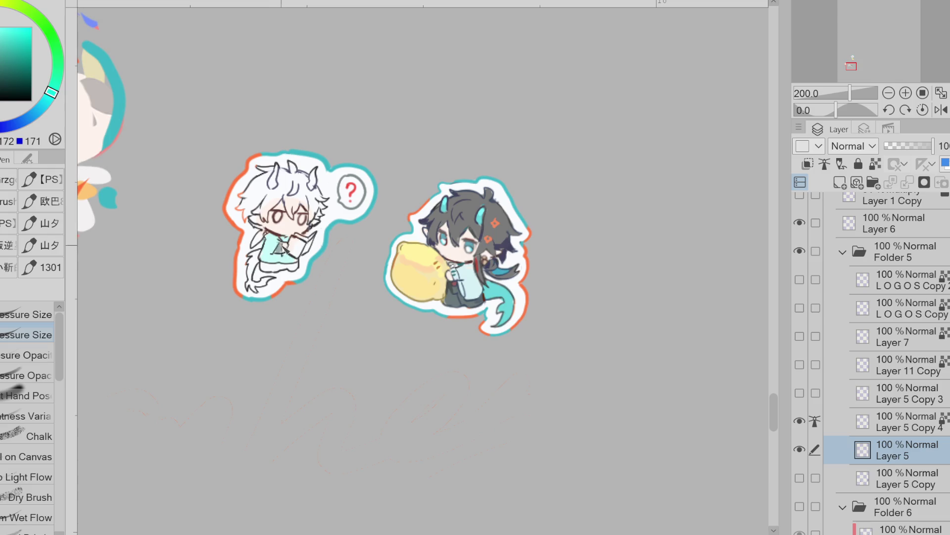
click(1, 127)
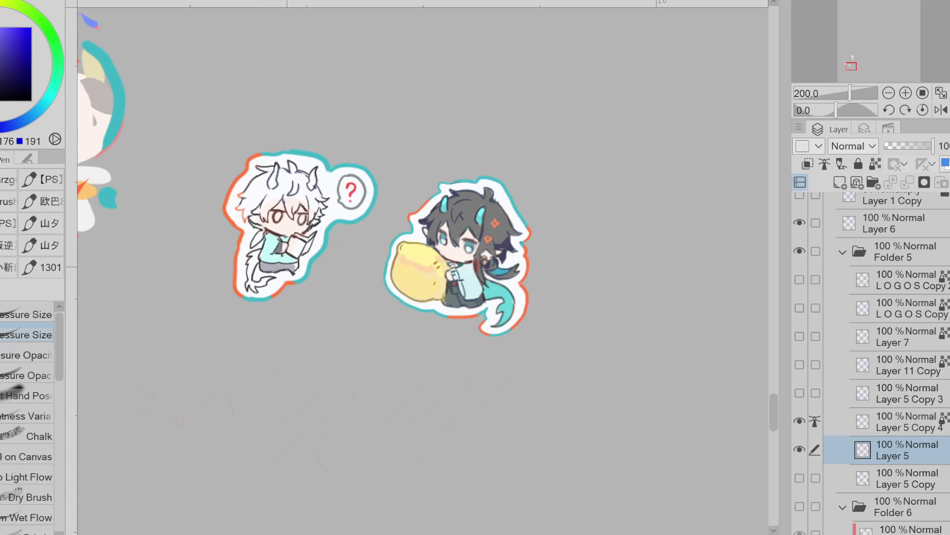
alt+click(271, 250)
click(43, 104)
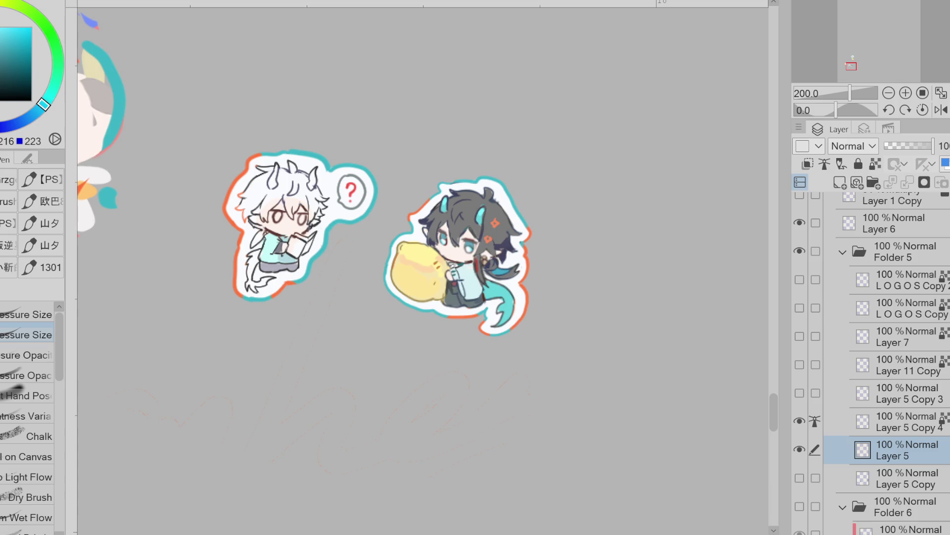
- Erase the stray marks near the left chibi on Layer 5 Copy 4
scroll(373, 228, down, 3)
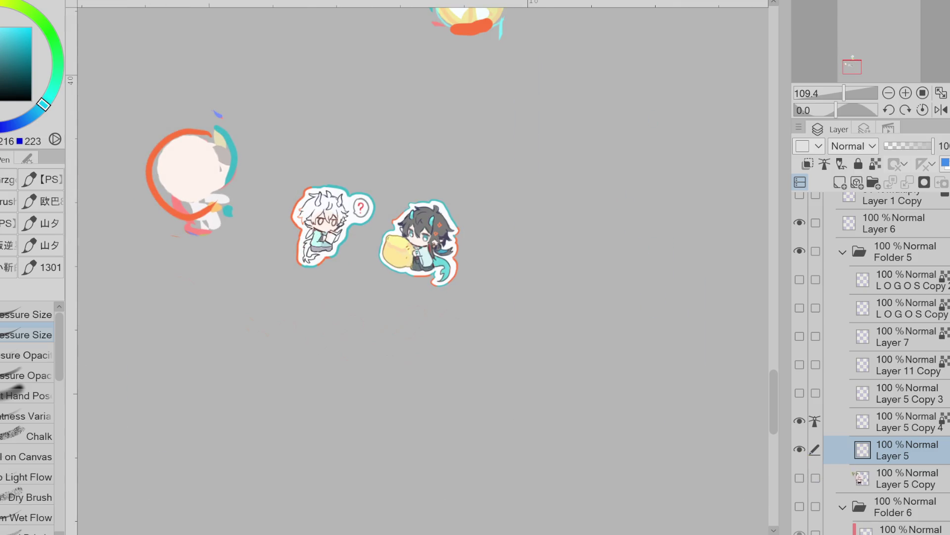
click(877, 478)
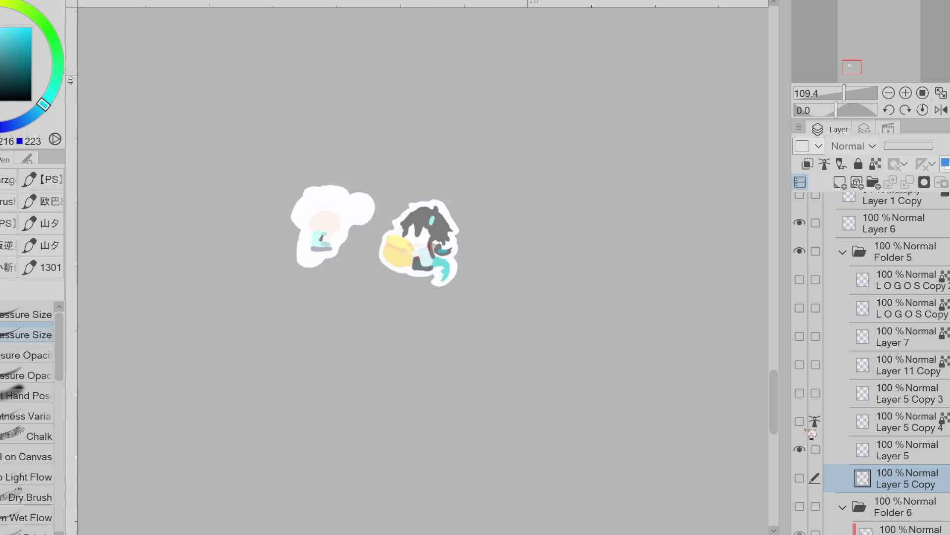
click(881, 427)
key(e)
mouse_move(233, 138)
mouse_down()
mouse_move(138, 186)
mouse_move(228, 190)
mouse_up()
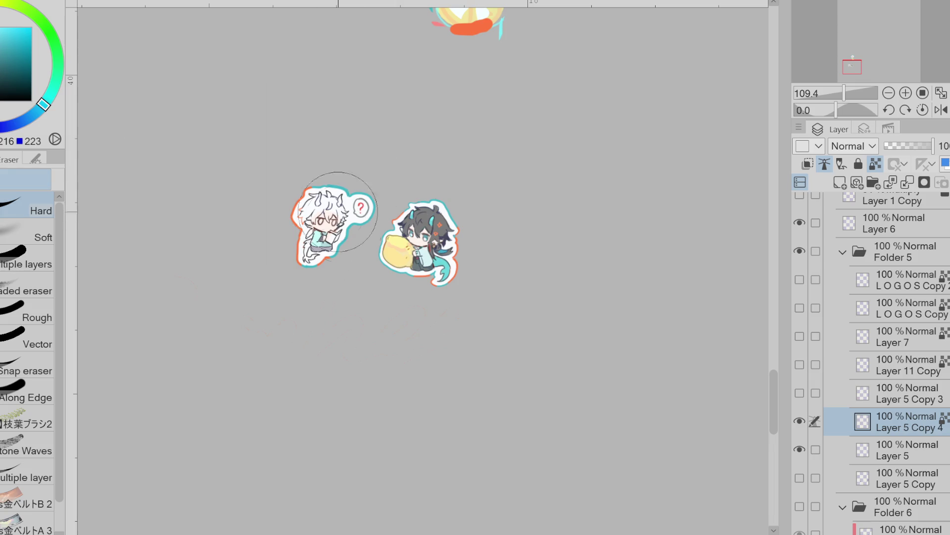
scroll(369, 287, down, 2)
scroll(456, 63, up, 2)
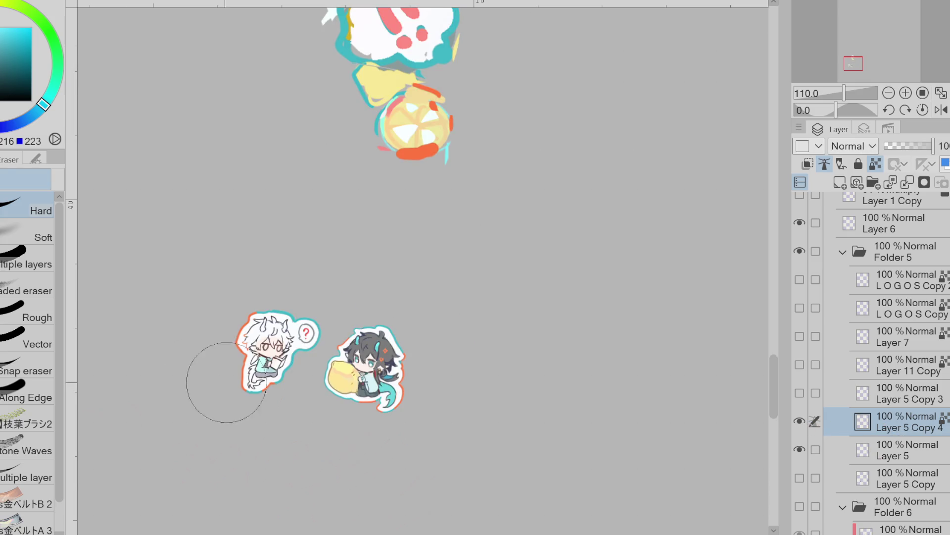
scroll(226, 382, up, 5)
key(alt+bracketleft)
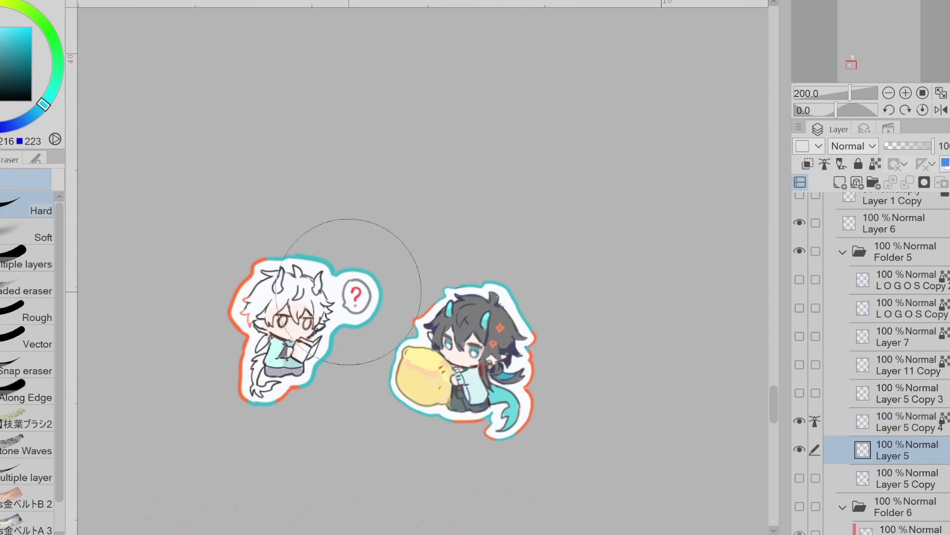
- Brush grey over the white hair and lasso-fill the head's left side dark grey
scroll(349, 293, up, 3)
alt+click(529, 237)
key(p)
mouse_move(198, 262)
mouse_down()
mouse_move(203, 297)
mouse_move(222, 286)
mouse_move(186, 332)
mouse_move(164, 312)
mouse_up()
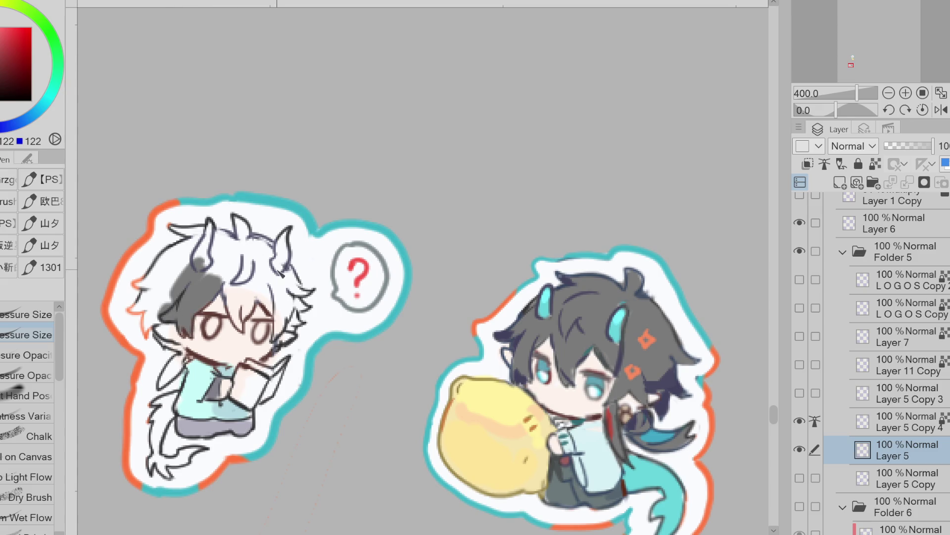
alt+click(666, 382)
alt+click(149, 305)
key(g)
mouse_move(176, 250)
mouse_down()
mouse_move(141, 282)
mouse_move(136, 297)
mouse_move(151, 327)
mouse_move(168, 287)
mouse_move(194, 283)
mouse_move(198, 269)
mouse_move(171, 248)
mouse_move(210, 228)
mouse_move(188, 220)
mouse_move(213, 239)
mouse_move(202, 272)
mouse_move(260, 314)
mouse_move(270, 233)
mouse_up()
- Fill the rest of the head dark bluish grey and add a dark lock below the ear
alt+click(201, 265)
drag(257, 287, 296, 338)
mouse_move(297, 296)
mouse_down()
mouse_move(305, 303)
mouse_move(284, 331)
mouse_up()
alt+click(166, 281)
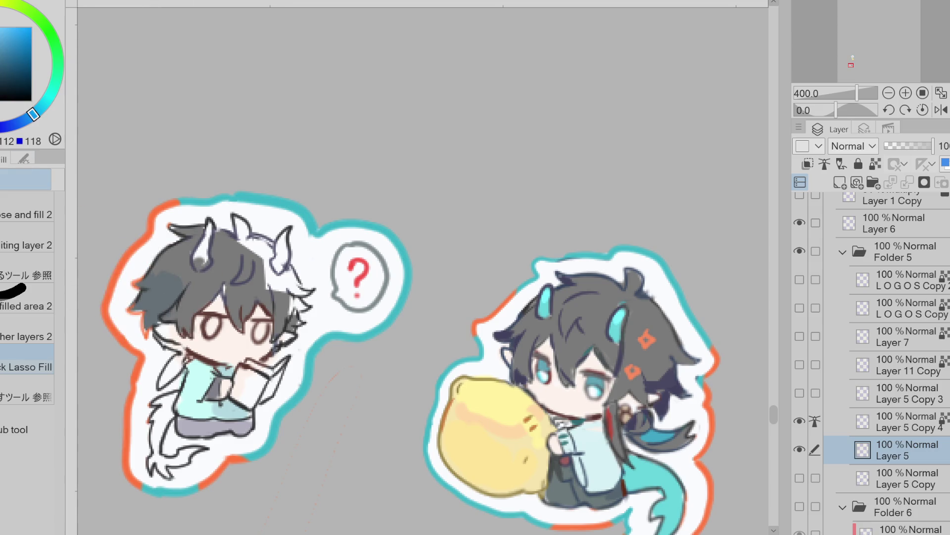
alt+click(204, 213)
mouse_move(169, 262)
mouse_down()
mouse_move(175, 253)
mouse_move(144, 309)
mouse_move(153, 315)
mouse_up()
alt+click(221, 341)
mouse_move(172, 330)
mouse_down()
mouse_move(193, 349)
mouse_move(164, 384)
mouse_move(173, 342)
mouse_up()
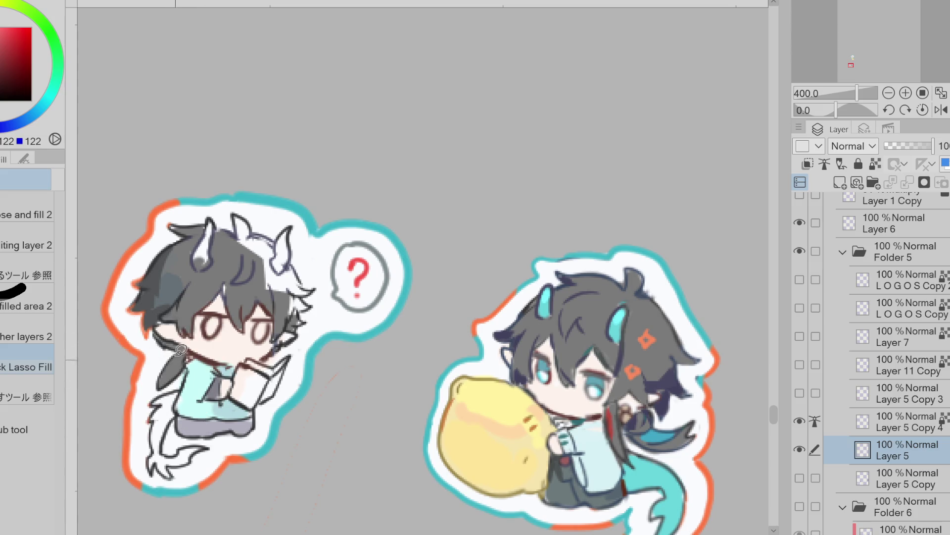
- Paint grey over the remaining white hair on the reading chibi
click(25, 120)
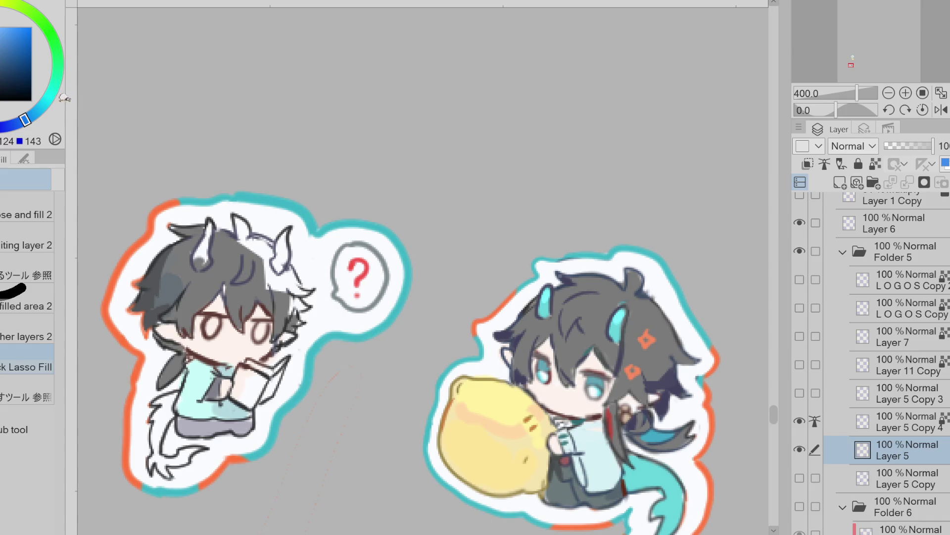
click(45, 117)
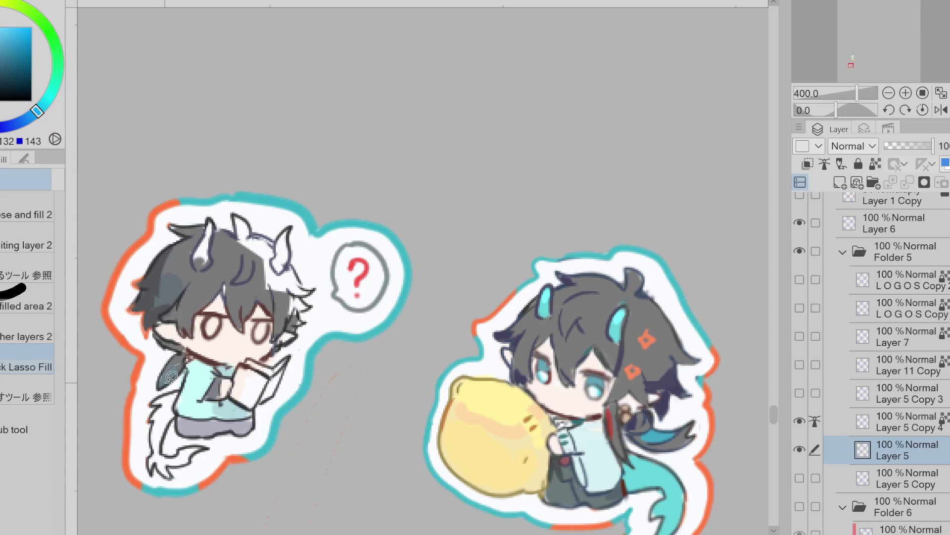
alt+click(232, 287)
mouse_move(233, 287)
mouse_down()
mouse_move(269, 272)
mouse_move(257, 233)
mouse_move(283, 247)
mouse_move(307, 307)
mouse_move(312, 292)
mouse_move(294, 287)
mouse_move(305, 310)
mouse_move(292, 307)
mouse_move(296, 324)
mouse_move(256, 341)
mouse_up()
- Paint open yellow-green eyes and tint the left horn a matching olive
alt+click(150, 304)
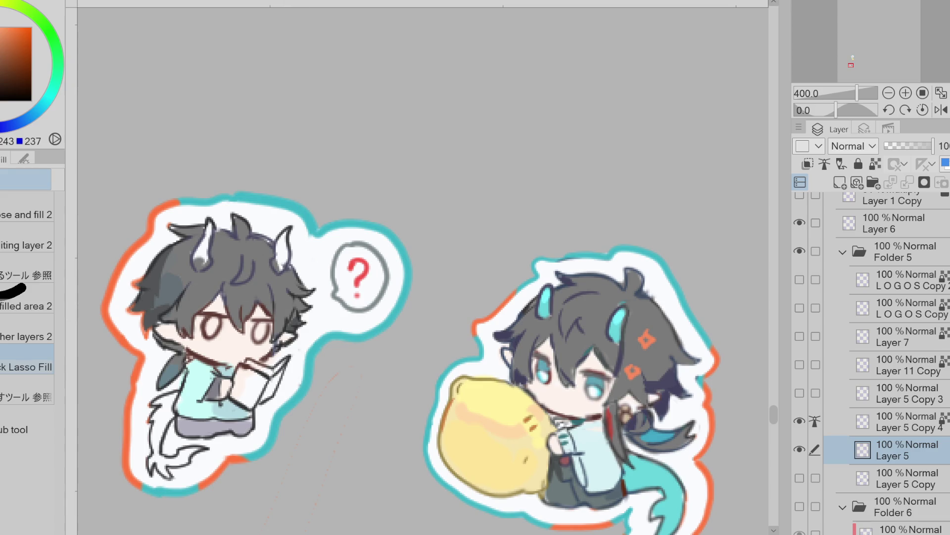
click(16, 123)
mouse_move(211, 319)
mouse_down()
mouse_move(212, 334)
mouse_move(220, 324)
mouse_move(260, 339)
mouse_up()
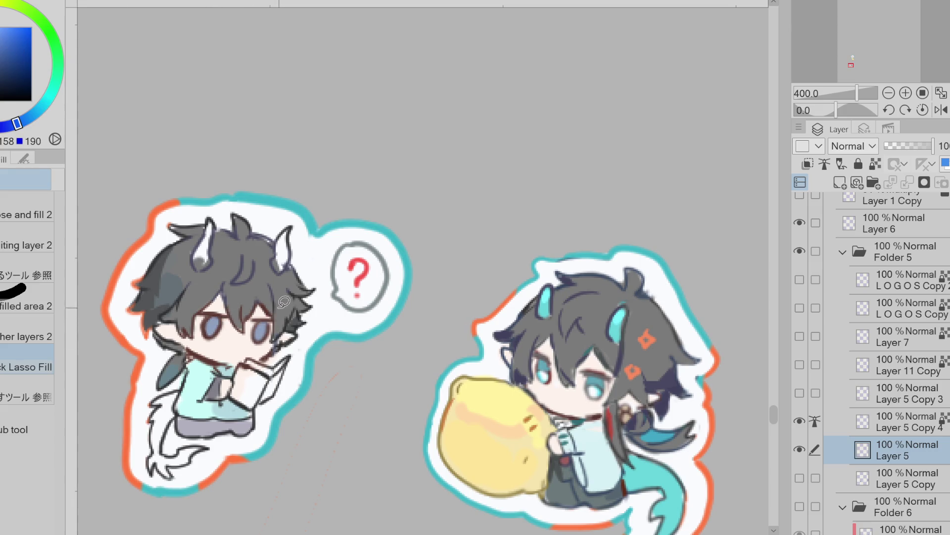
click(46, 116)
mouse_move(210, 319)
mouse_down()
mouse_move(213, 333)
mouse_move(265, 335)
mouse_up()
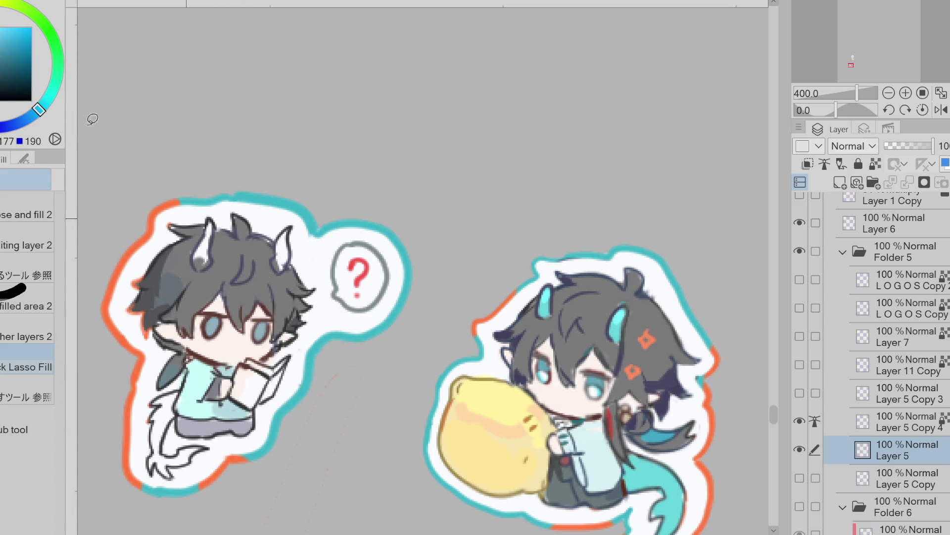
click(3, 10)
mouse_move(217, 320)
mouse_down()
mouse_move(221, 330)
mouse_move(270, 337)
mouse_up()
click(20, 66)
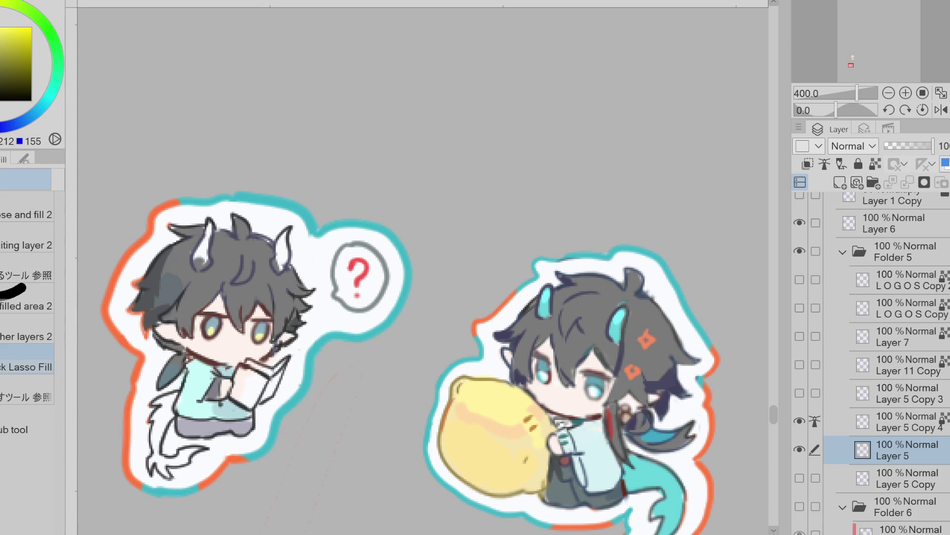
drag(213, 221, 201, 264)
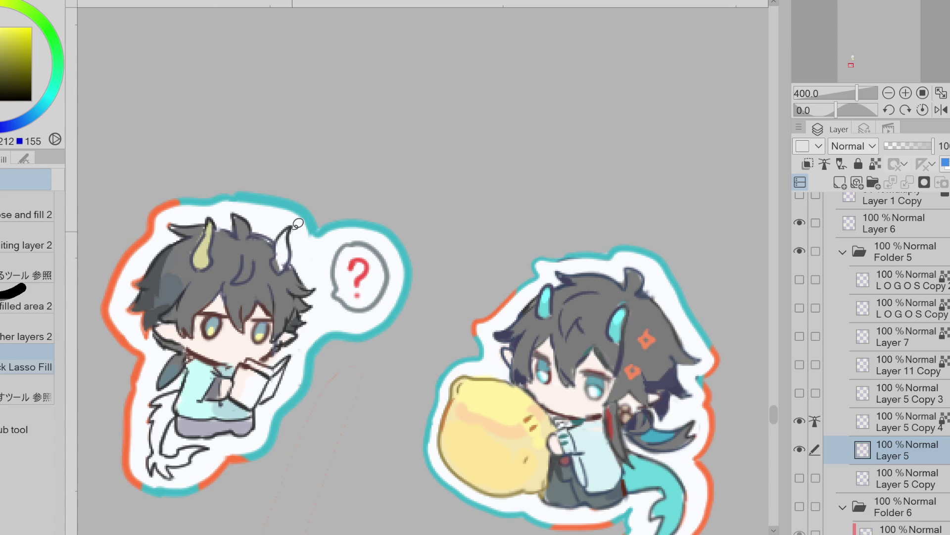
- Fill the right horn yellow-green and paint the curled tail a light muted teal
drag(285, 269, 280, 268)
key(p)
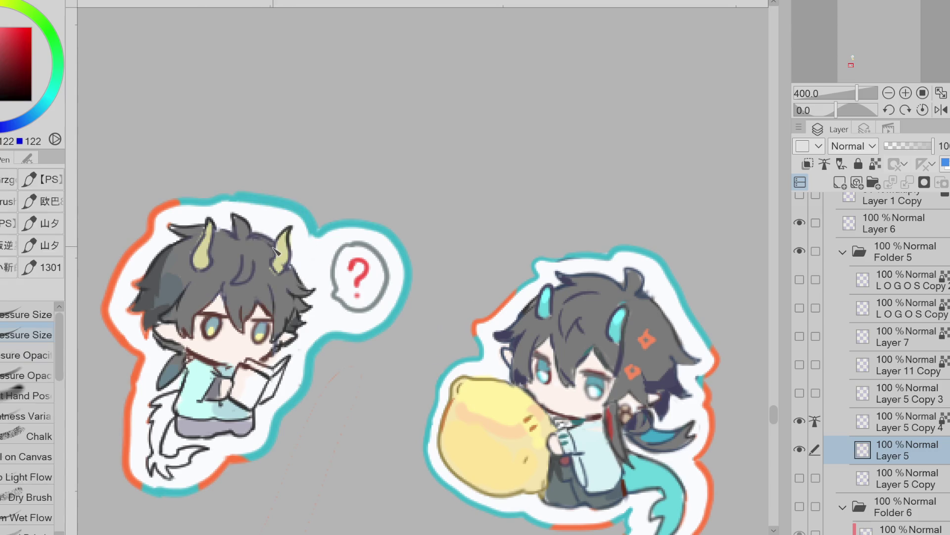
alt+click(208, 213)
alt+click(155, 325)
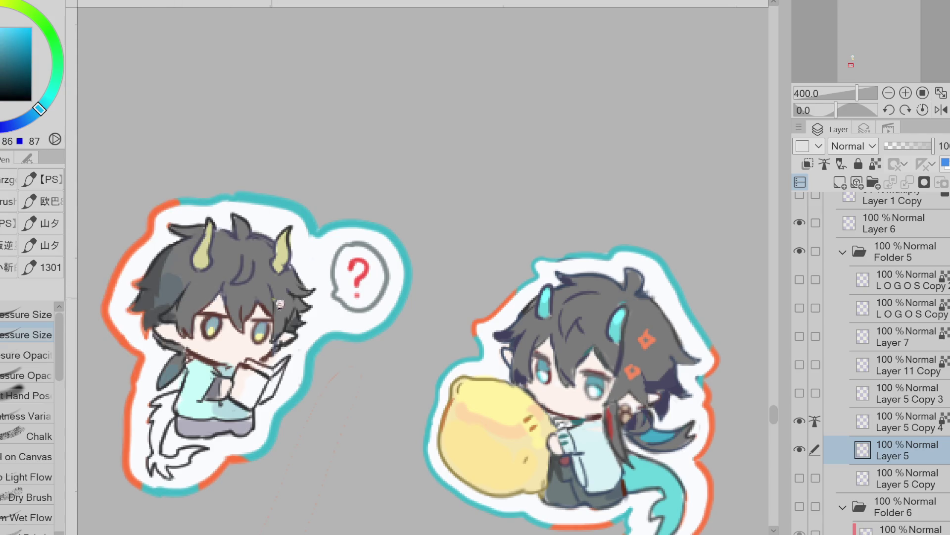
alt+click(230, 370)
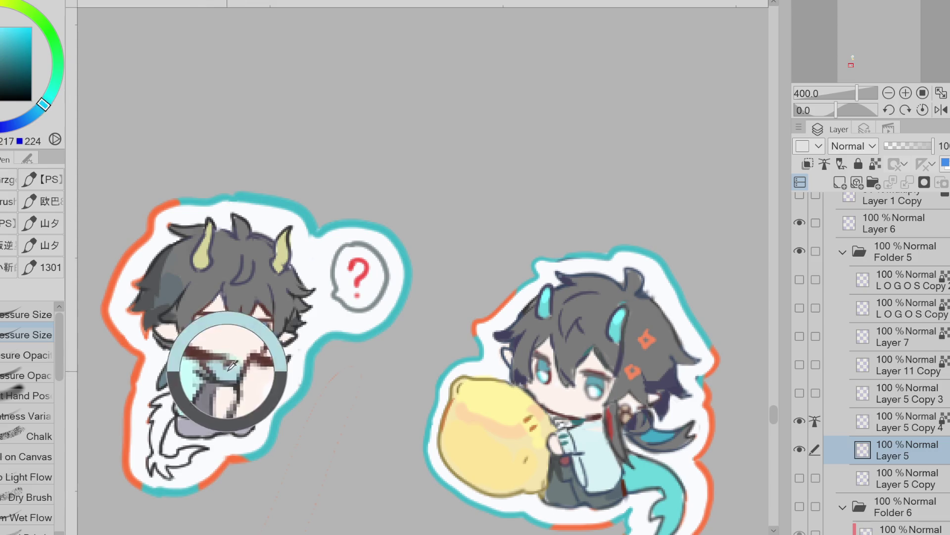
alt+click(215, 318)
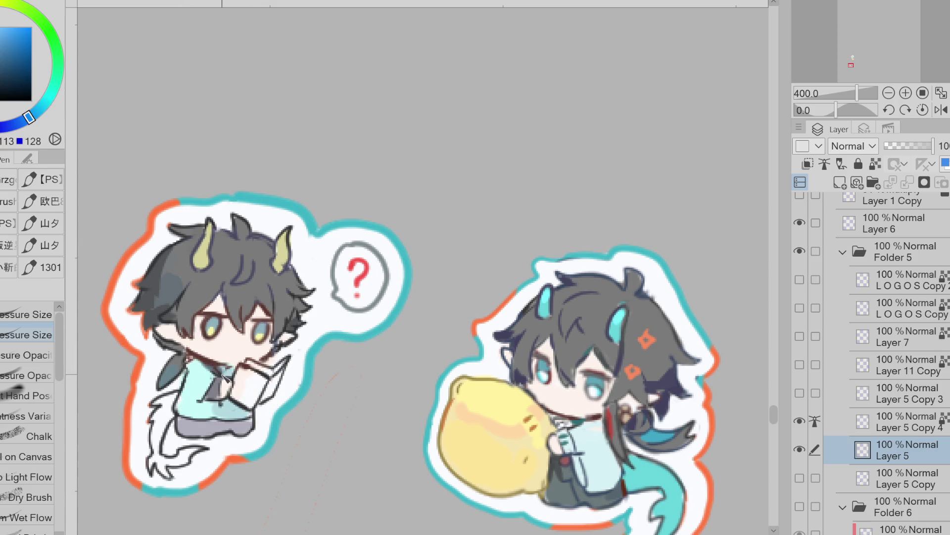
click(48, 111)
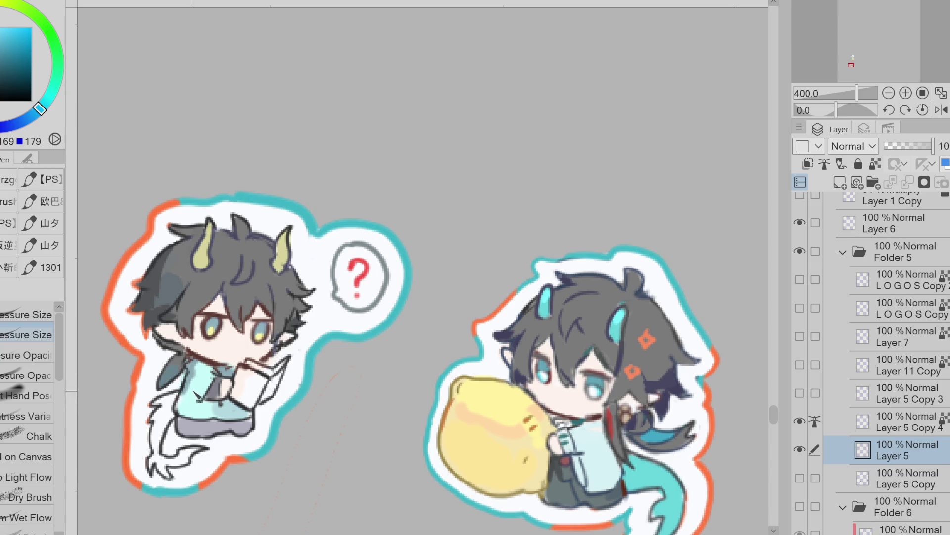
click(73, 109)
mouse_move(163, 414)
mouse_down()
mouse_move(154, 467)
mouse_move(188, 459)
mouse_up()
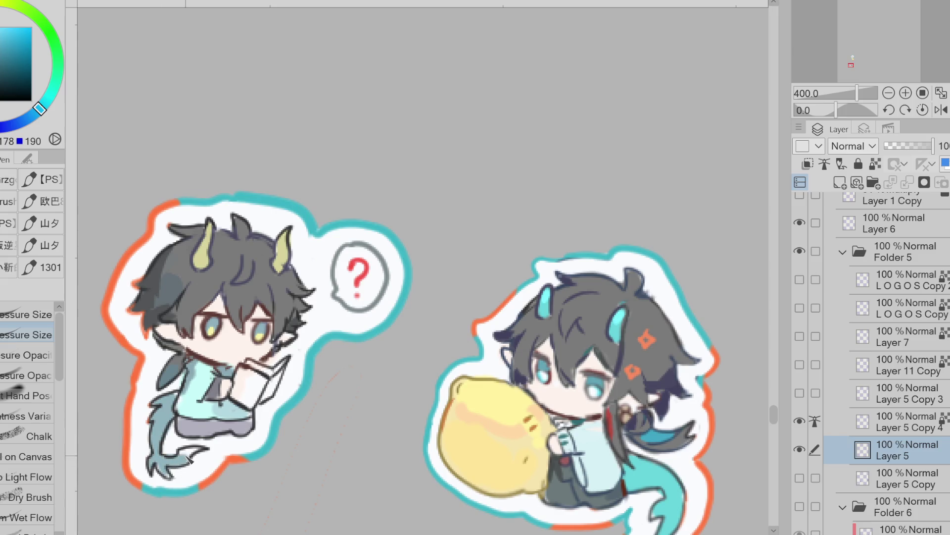
- Lasso-select the reading chibi's book and fill it orange
alt+click(193, 390)
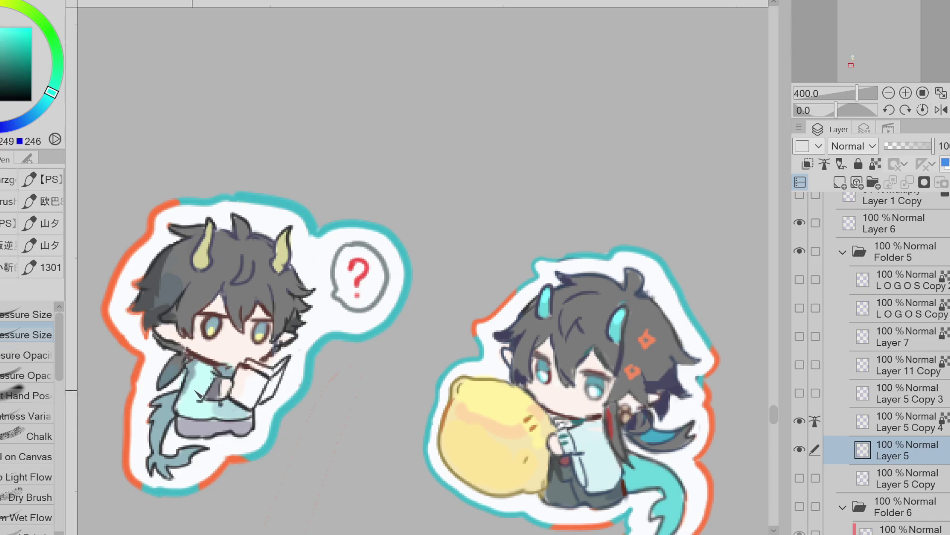
alt+click(195, 375)
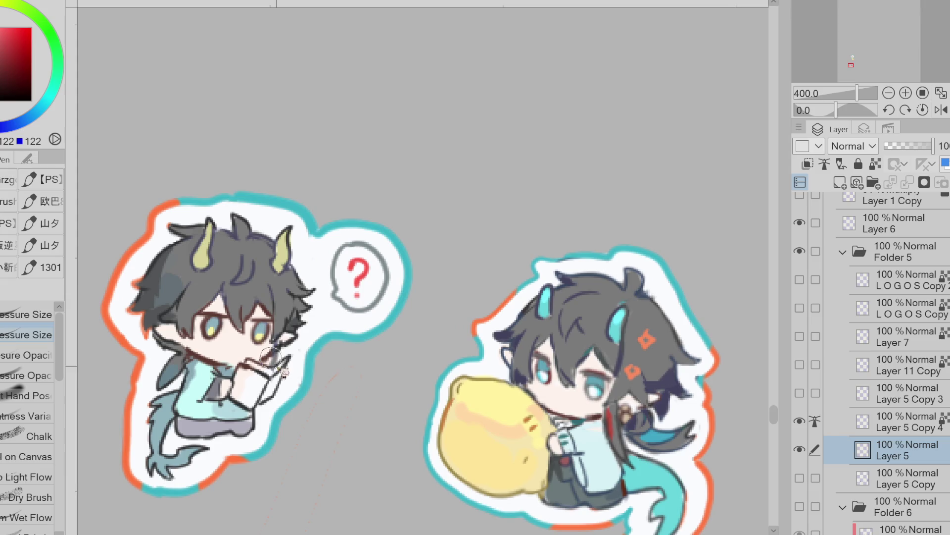
click(16, 123)
click(5, 66)
click(43, 106)
key(m)
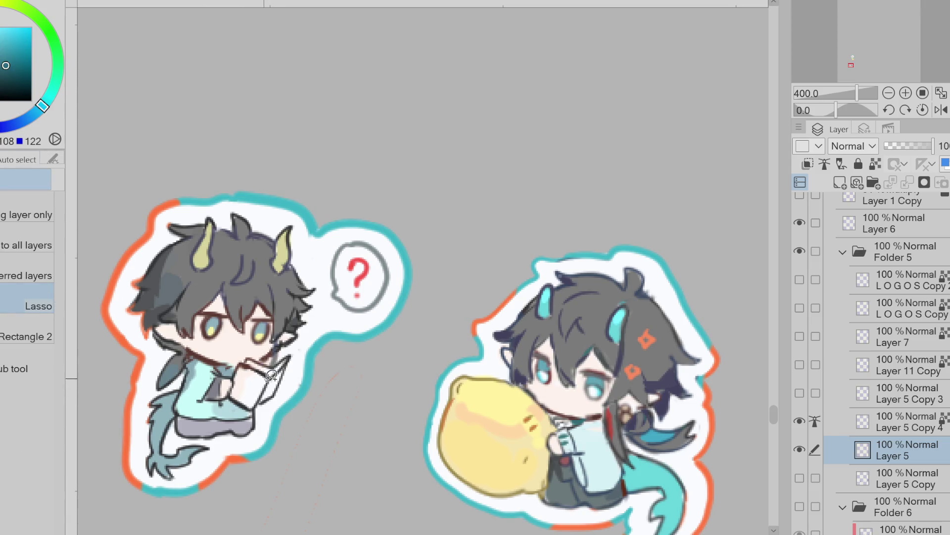
drag(239, 373, 237, 373)
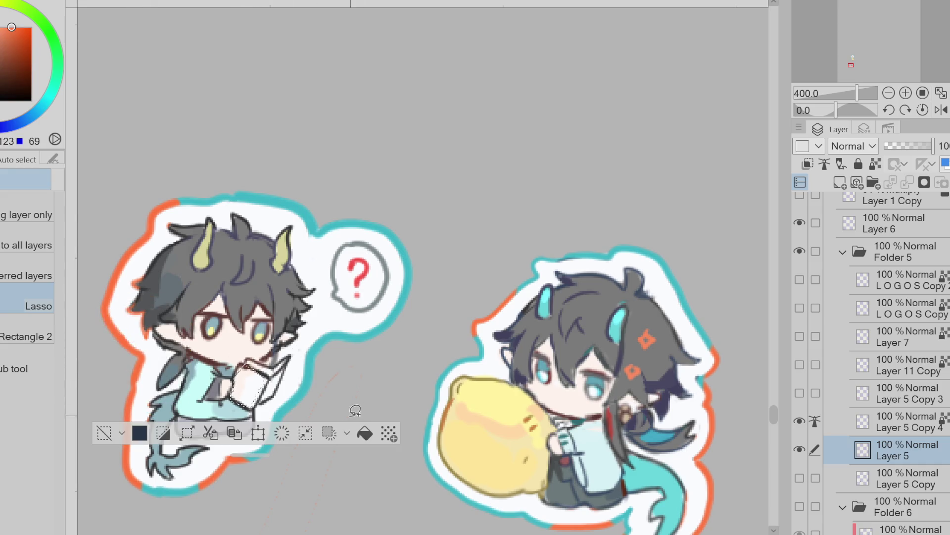
click(364, 433)
key(ctrl+d)
- Paint the book's page edge teal and merge Layer 5 Copy 4 down
key(p)
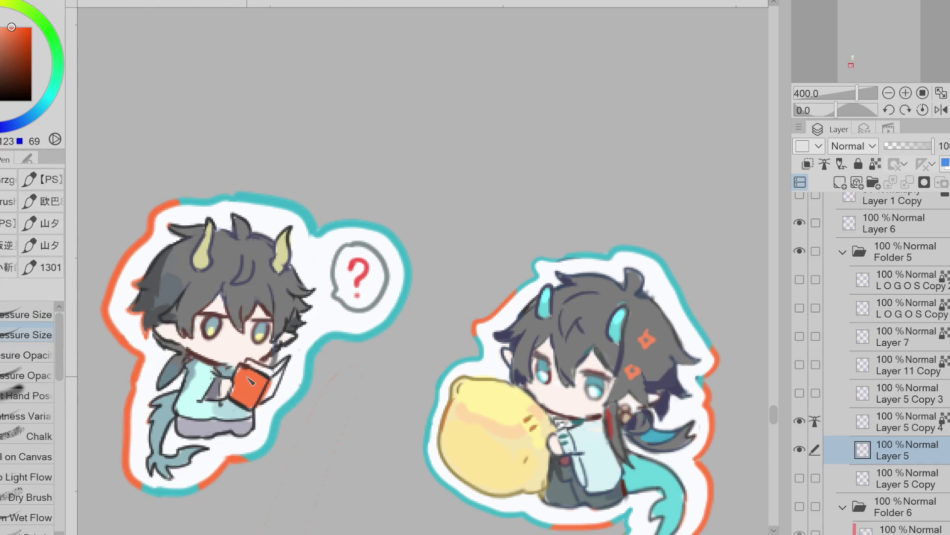
key(x)
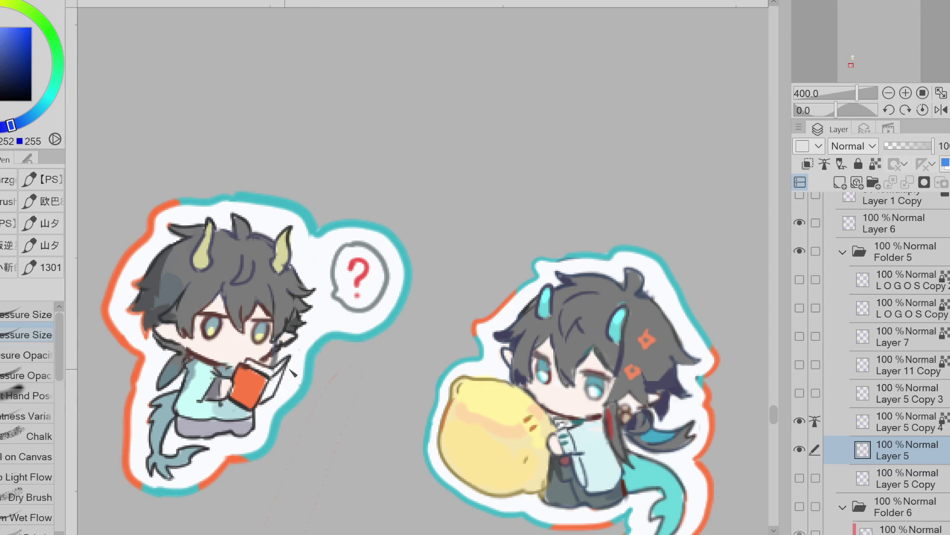
alt+click(294, 368)
drag(291, 363, 267, 399)
alt+click(267, 385)
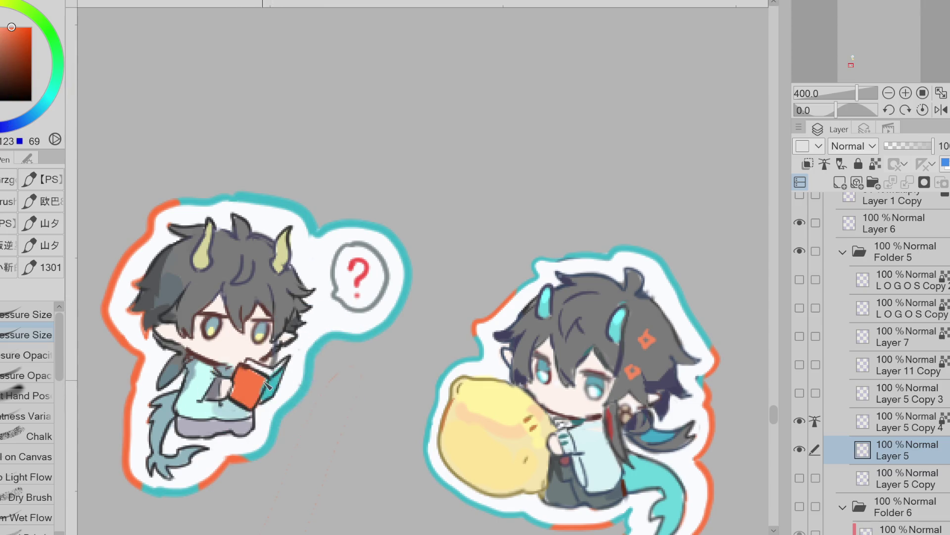
alt+click(170, 302)
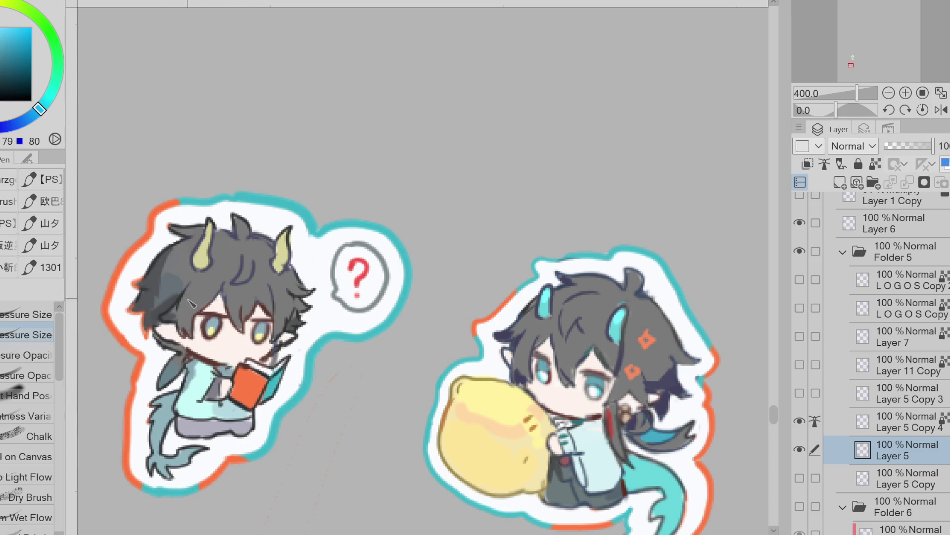
click(914, 431)
key(ctrl+e)
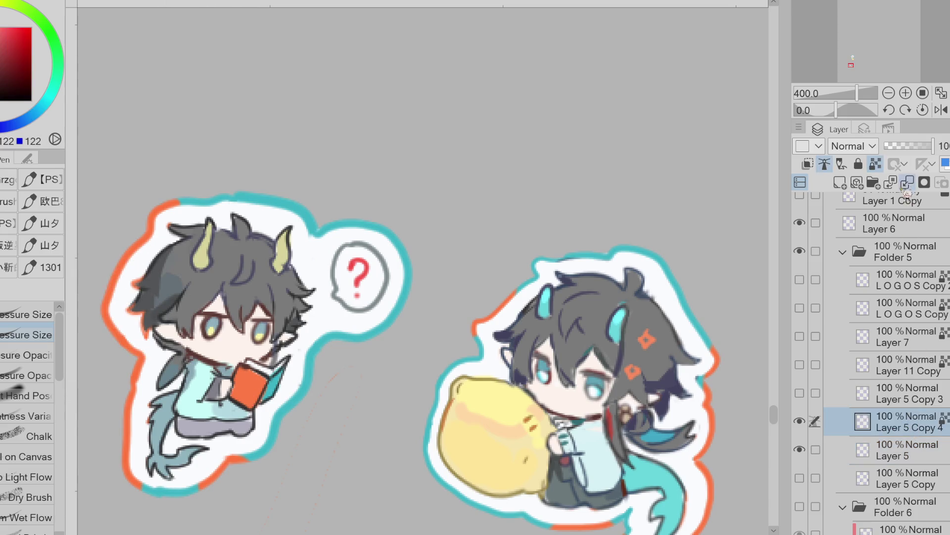